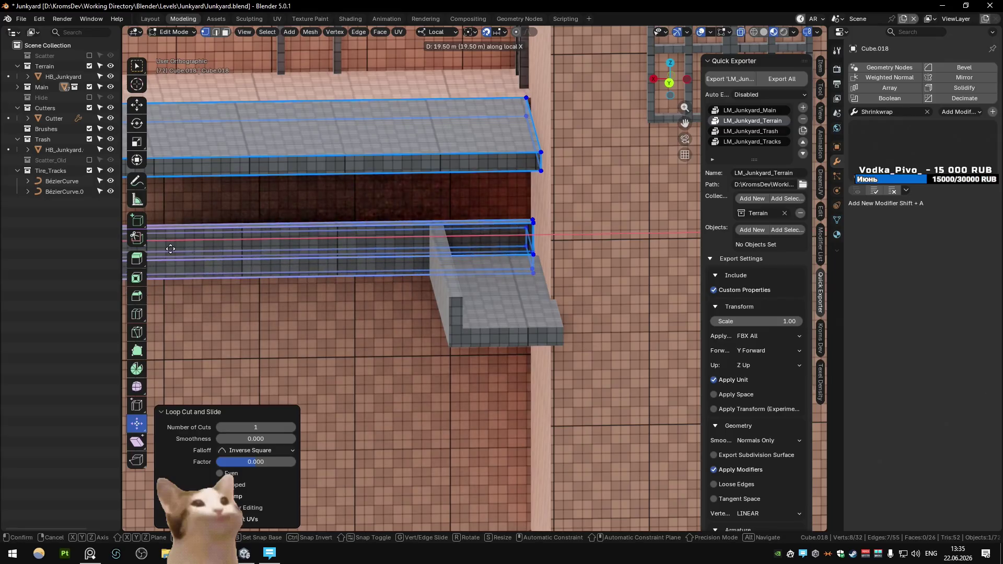
# Confirm the new edge loop and scale its edges flat
pyautogui.click(318, 298)
pyautogui.press('s')
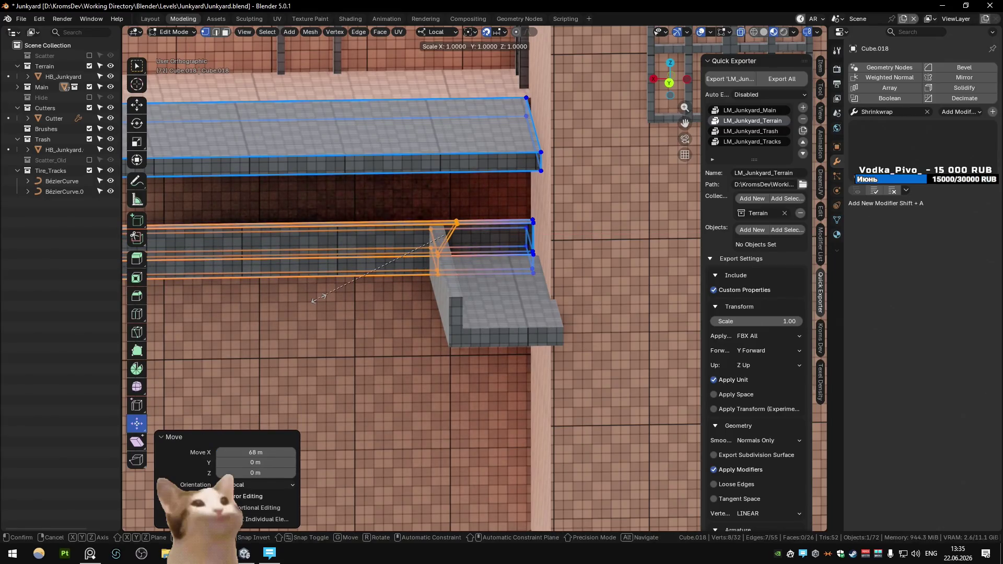
pyautogui.scroll(5, 380, 206)
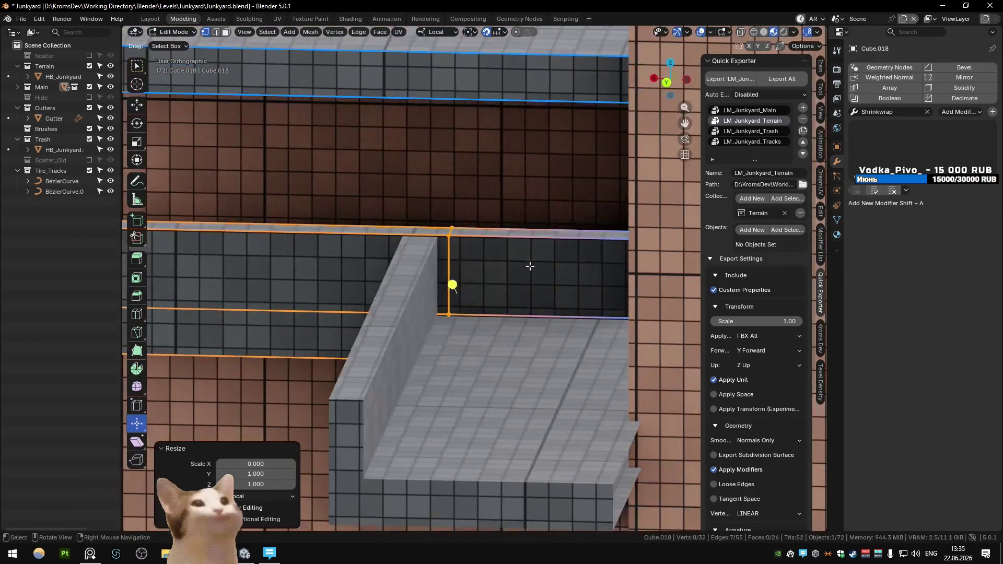
# Delete the ledge strip's end face and its vertical end edge
pyautogui.press('3')
pyautogui.click(561, 263)
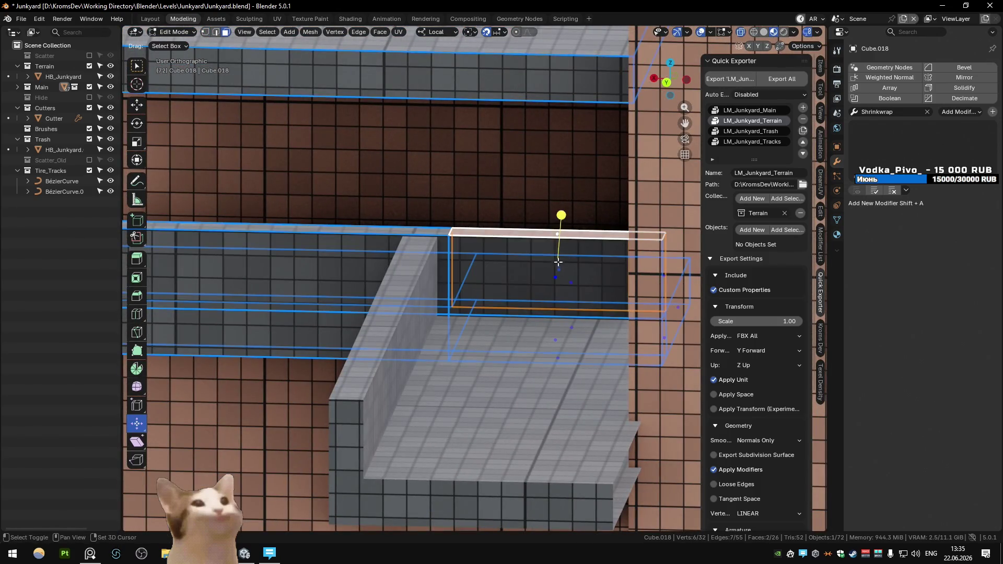
pyautogui.press('x')
pyautogui.moveTo(555, 222); pyautogui.dragTo(507, 286, button='middle')
pyautogui.click(608, 266)
pyautogui.press('x')
pyautogui.click(606, 269)
pyautogui.moveTo(606, 268)
pyautogui.mouseDown(button='middle')
pyautogui.moveTo(480, 271)
pyautogui.moveTo(475, 313)
pyautogui.moveTo(509, 371)
pyautogui.moveTo(520, 344)
pyautogui.moveTo(616, 377)
pyautogui.moveTo(553, 356)
pyautogui.moveTo(531, 333)
pyautogui.moveTo(492, 333)
pyautogui.mouseUp(button='middle')
# Move wall piece Cube.075 by -0.5 m along Y
pyautogui.press('Tab')
pyautogui.click(538, 345)
pyautogui.write('gy')
pyautogui.write('-0.5')
pyautogui.press('Return')
pyautogui.press('Tab')
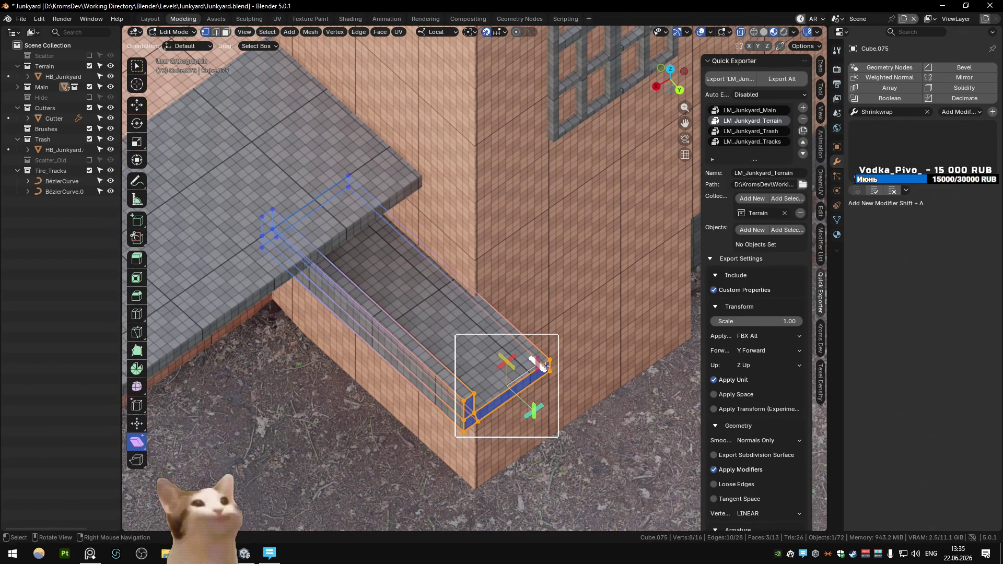
# Shear the wall end, shift it along X and extrude it 28.5 m with a flattened end
pyautogui.moveTo(528, 356); pyautogui.dragTo(558, 489)
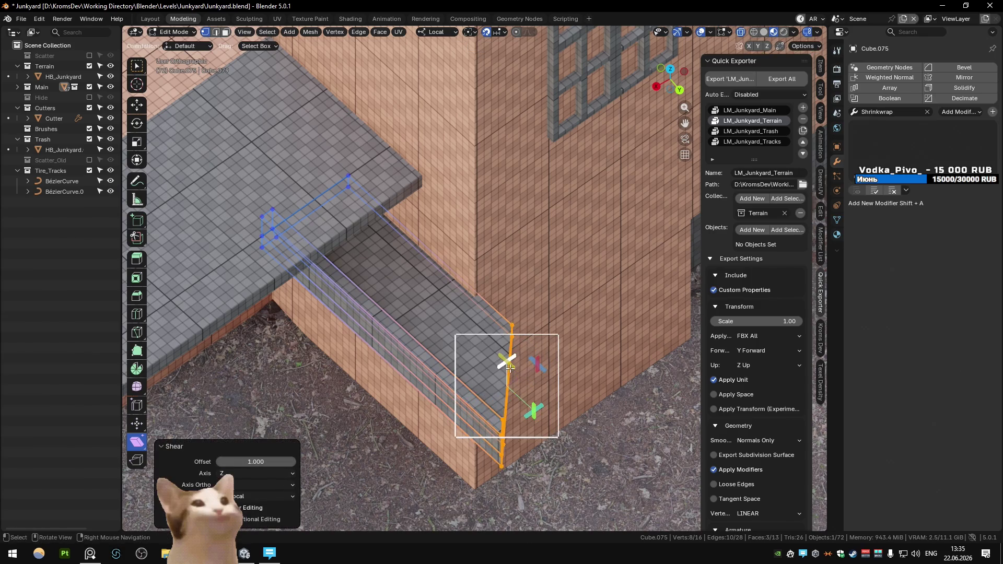
pyautogui.press('g')
pyautogui.press('x')
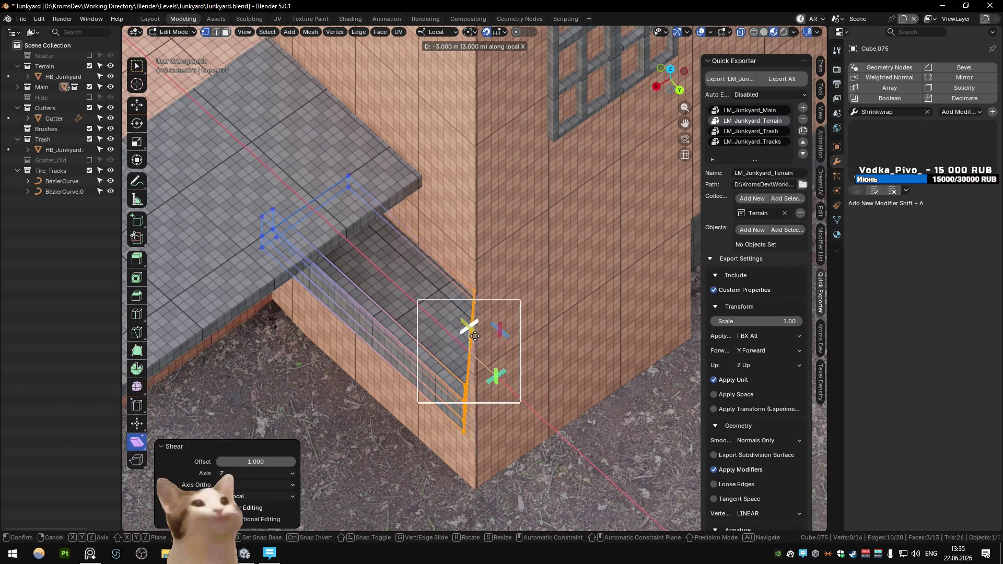
pyautogui.scroll(-5, 475, 334)
pyautogui.click(601, 235)
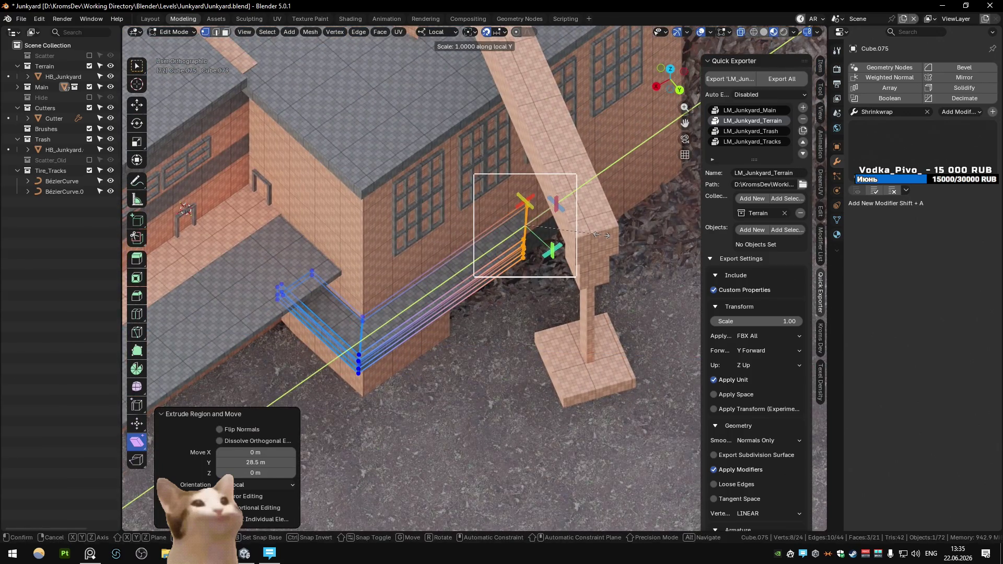
pyautogui.write('0')
pyautogui.press('Return')
# Move the flattened wall end along Y to 29 m
pyautogui.moveTo(601, 235); pyautogui.dragTo(412, 226, button='middle')
pyautogui.press('g')
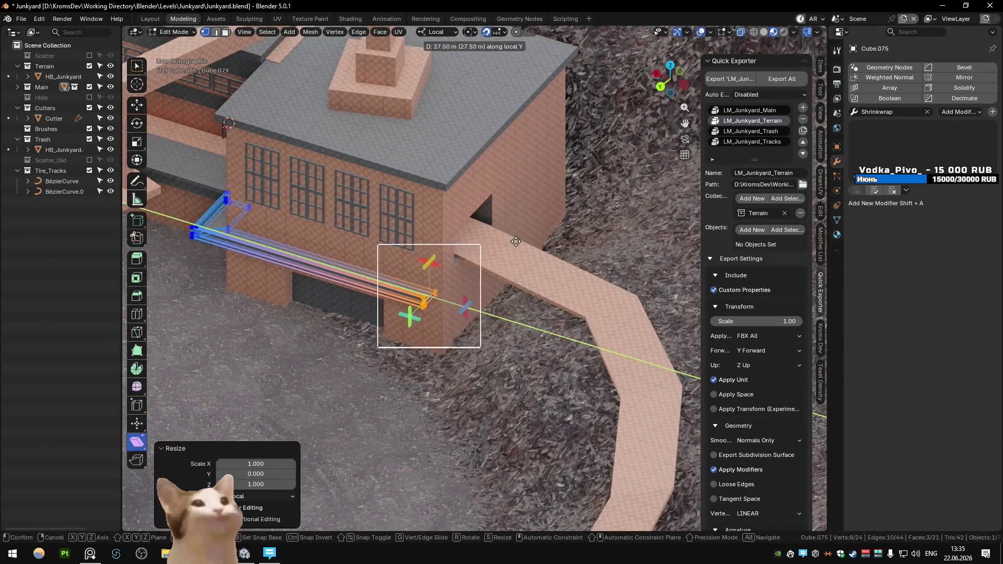
pyautogui.click(515, 241)
pyautogui.scroll(6, 404, 293)
pyautogui.moveTo(404, 292)
pyautogui.mouseDown(button='middle')
pyautogui.moveTo(432, 261)
pyautogui.moveTo(418, 316)
pyautogui.mouseUp(button='middle')
pyautogui.click(419, 316)
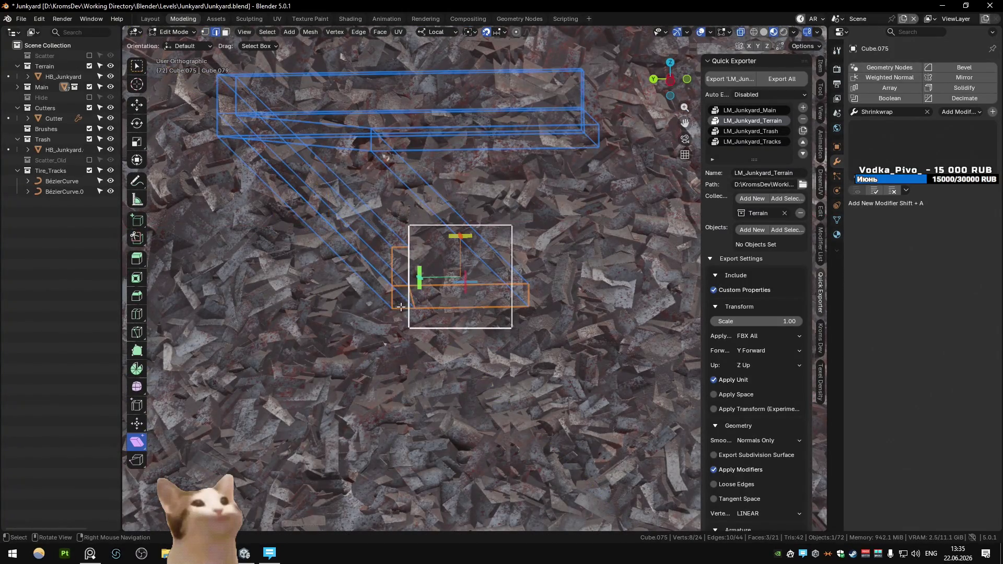
# Return to Object Mode and switch over to the Unity scene
pyautogui.scroll(-5, 400, 307)
pyautogui.moveTo(401, 307)
pyautogui.mouseDown(button='middle')
pyautogui.moveTo(530, 282)
pyautogui.moveTo(547, 268)
pyautogui.mouseUp(button='middle')
pyautogui.press('Tab')
pyautogui.rightClick(548, 269)
pyautogui.hotkey('alt', 'Tab')
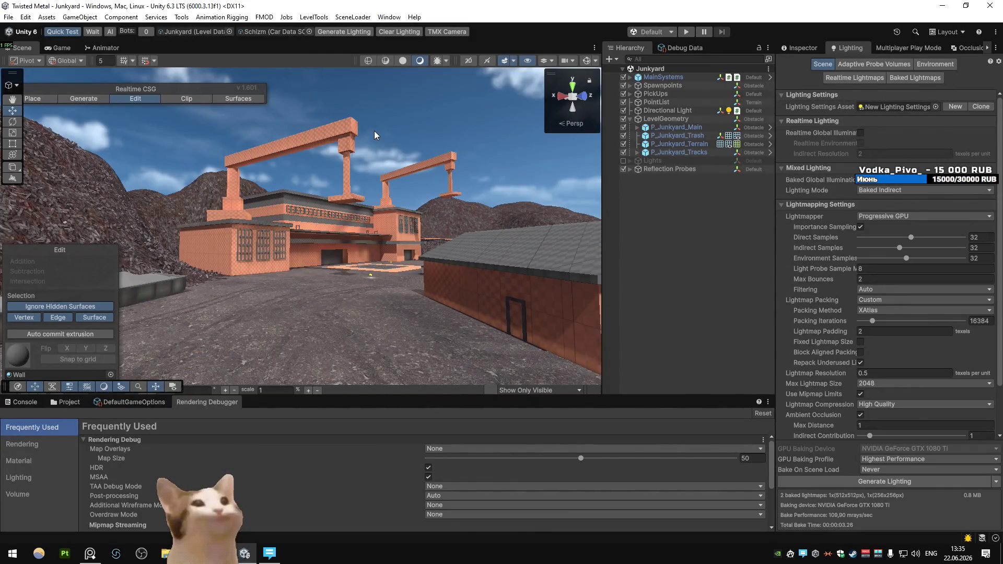
# Select thin plate Cube.018 in Blender, then play the Junkyard level in Unity
pyautogui.hotkey('alt', 'Tab')
pyautogui.moveTo(312, 285); pyautogui.dragTo(397, 274, button='middle')
pyautogui.click(401, 268)
pyautogui.rightClick(425, 232)
pyautogui.hotkey('alt', 'Tab')
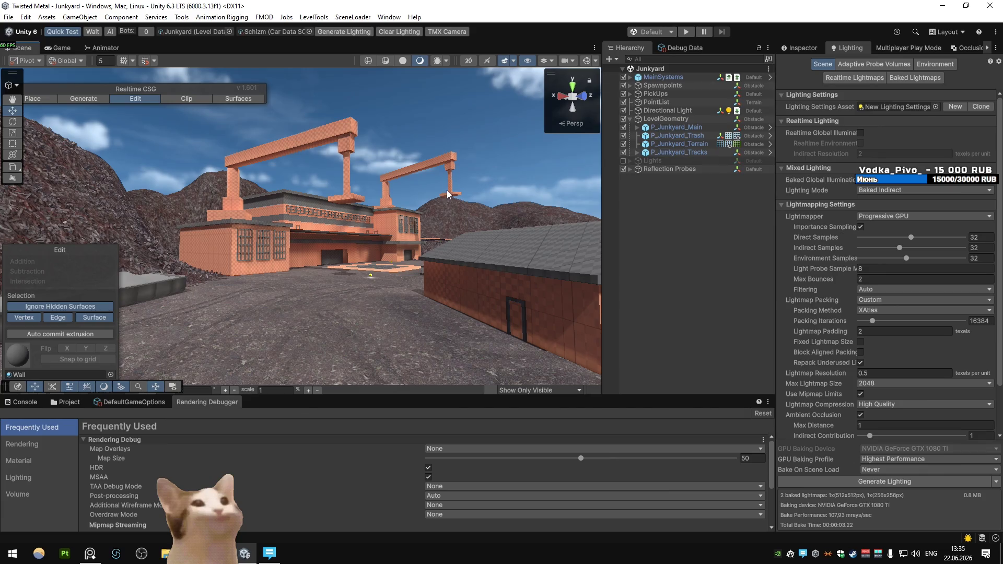
pyautogui.click(685, 32)
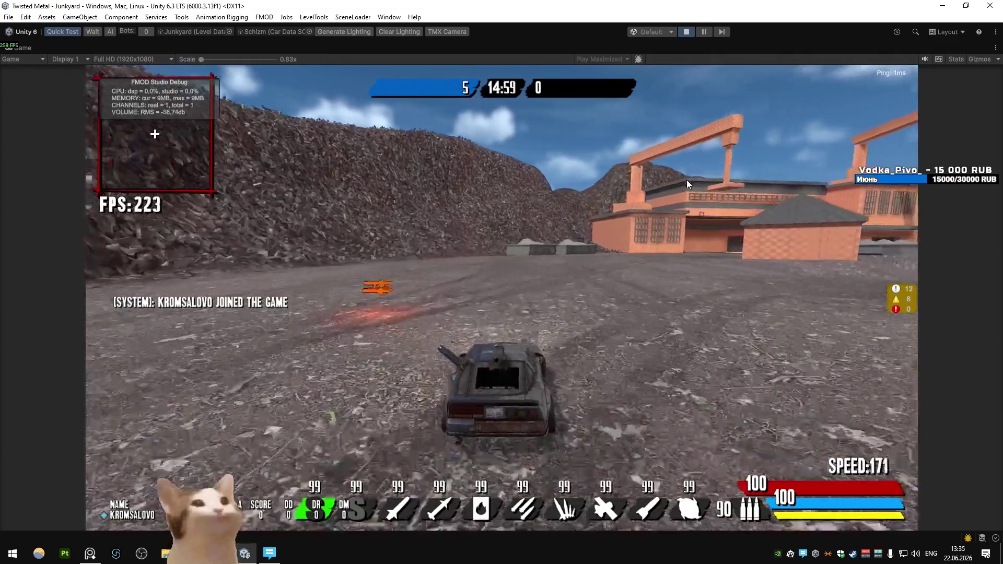
pyautogui.press('a')
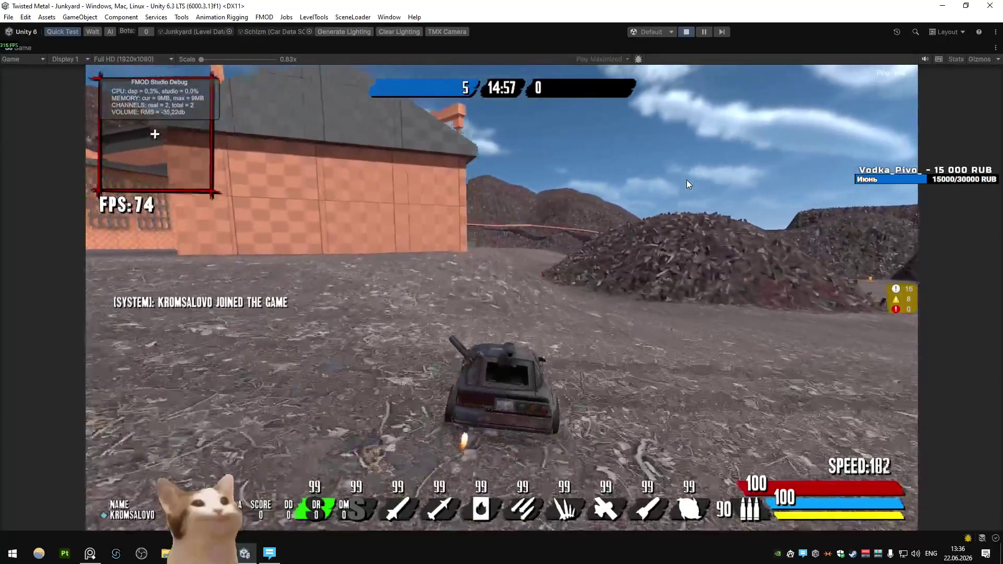
pyautogui.press('a')
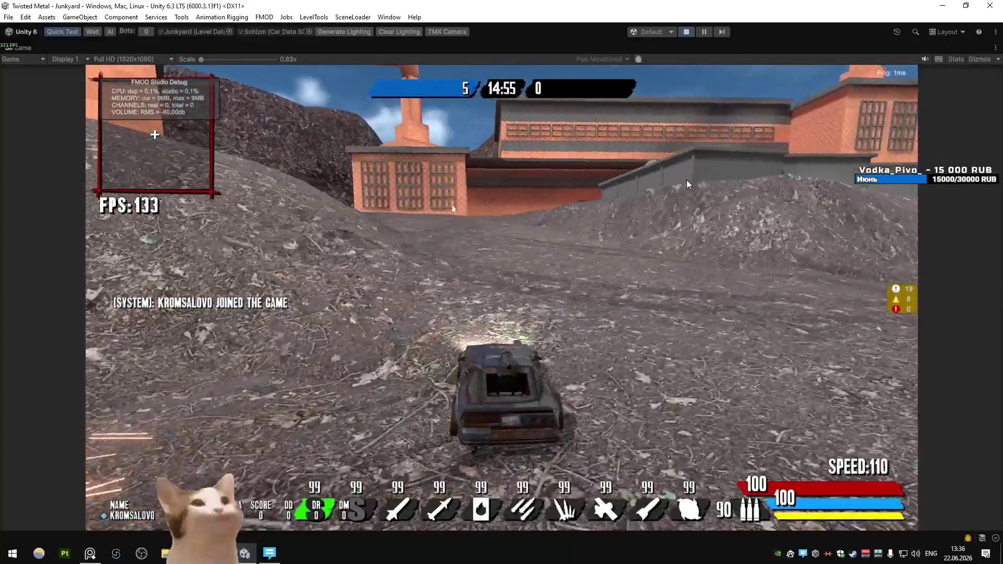
pyautogui.press('d')
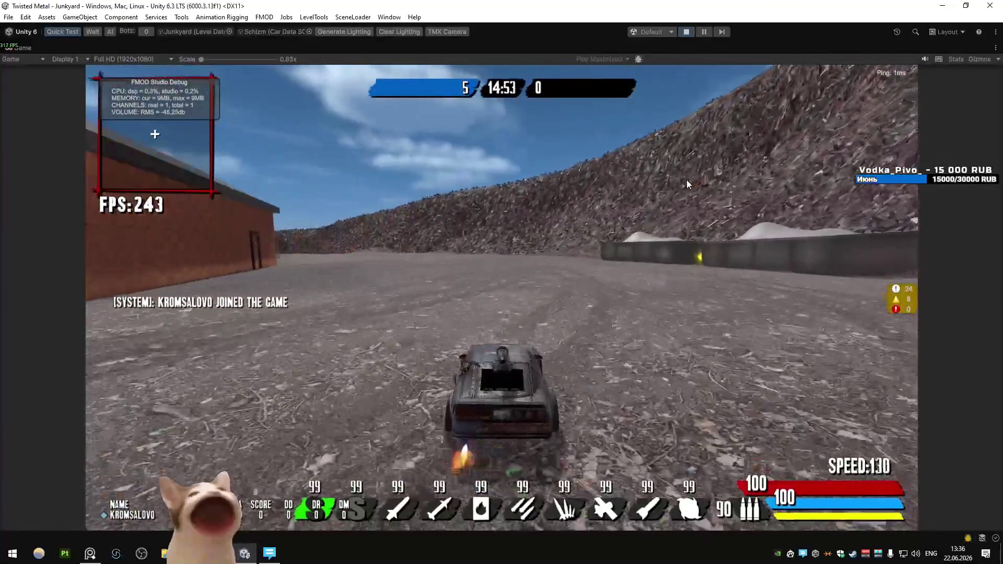
pyautogui.press('a')
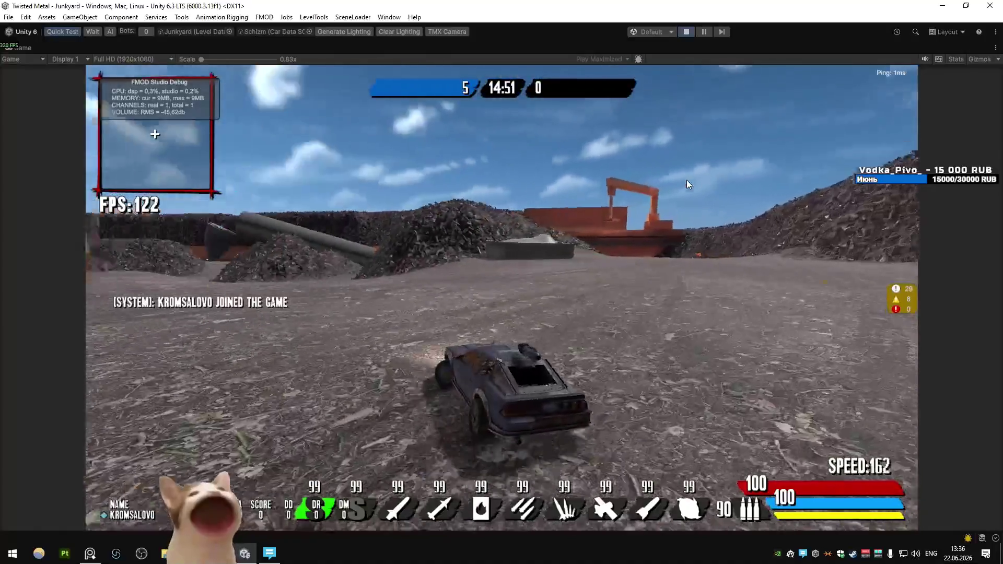
pyautogui.press('a')
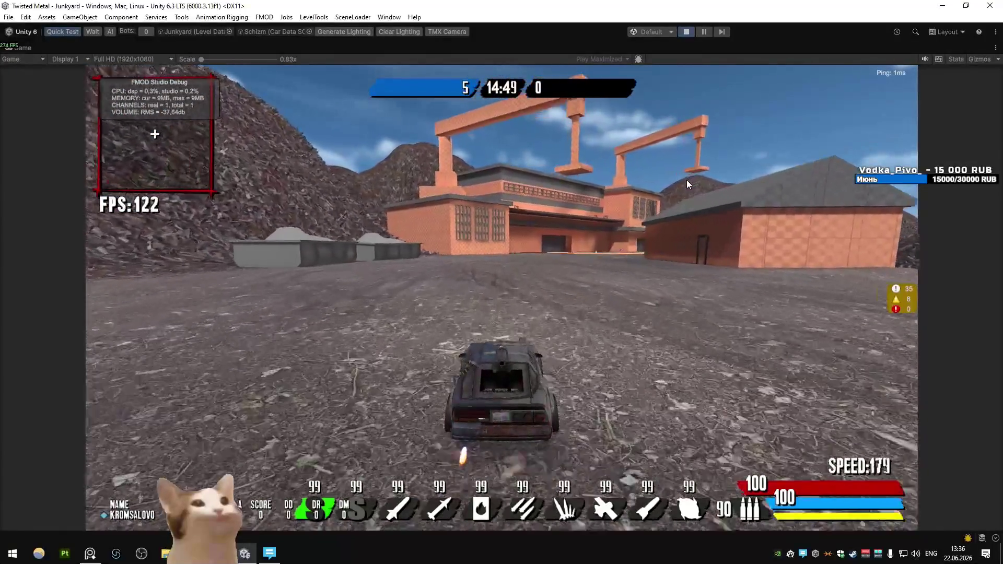
pyautogui.press('d')
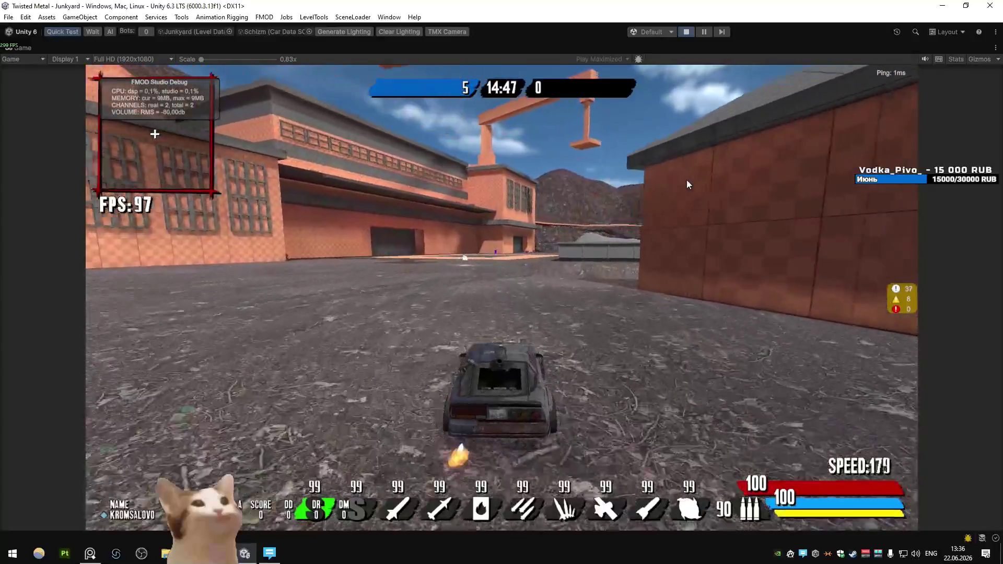
pyautogui.press('a')
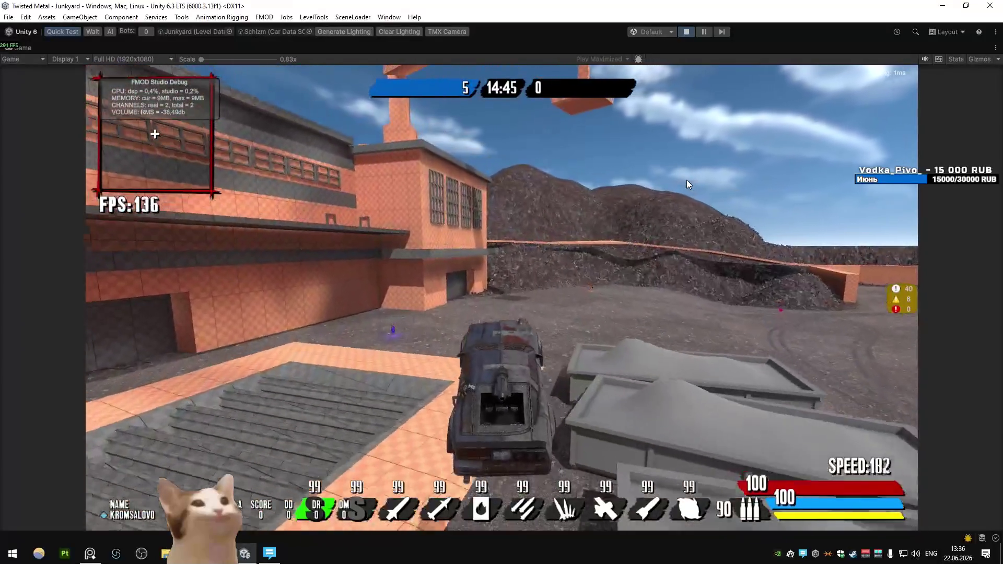
pyautogui.press('d')
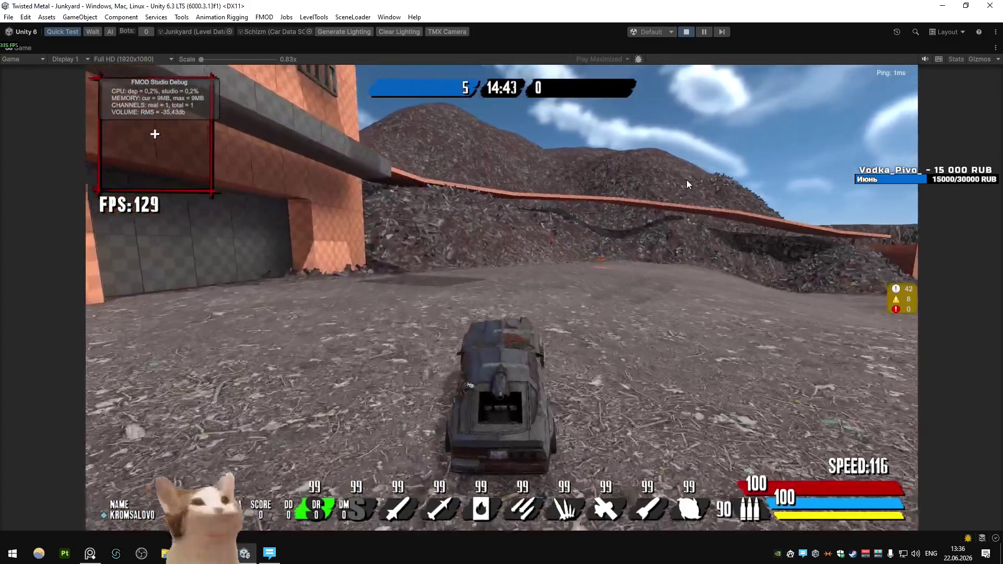
pyautogui.press('a')
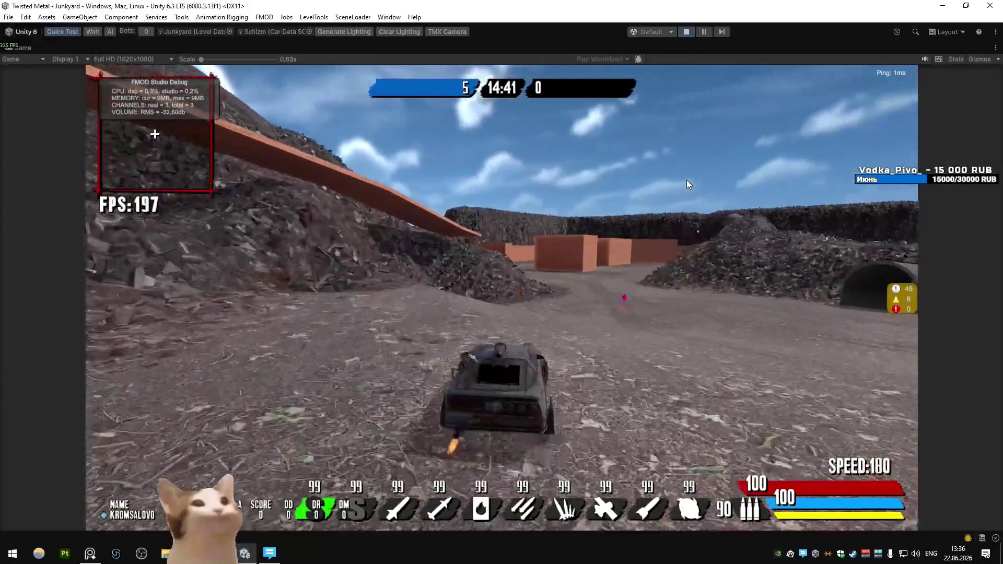
pyautogui.press('d')
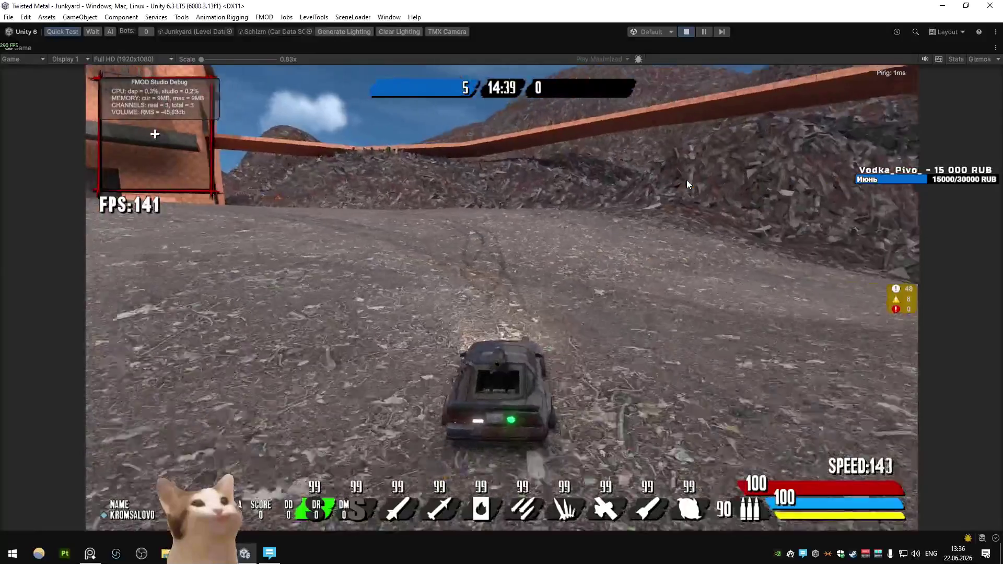
pyautogui.press('a')
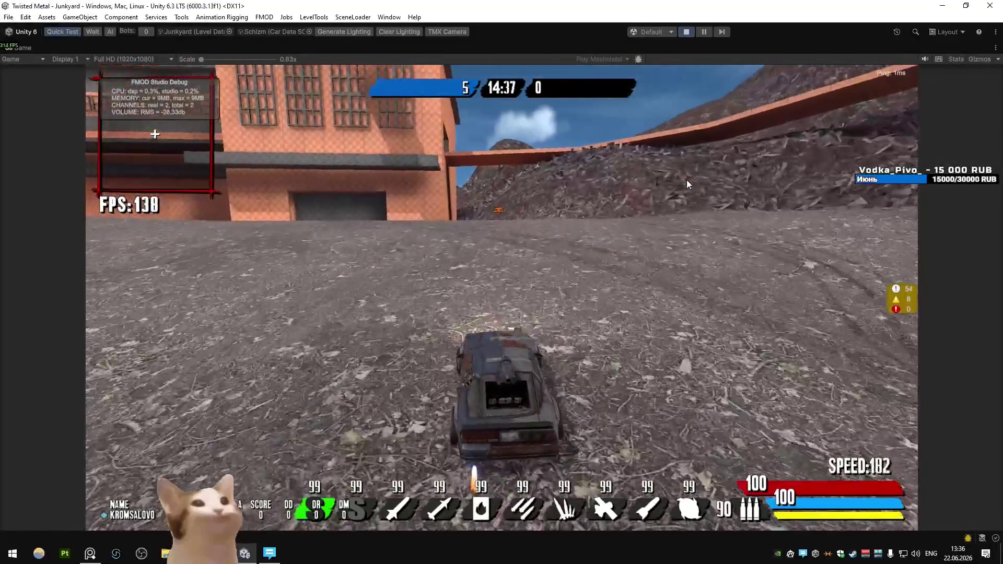
pyautogui.press('a')
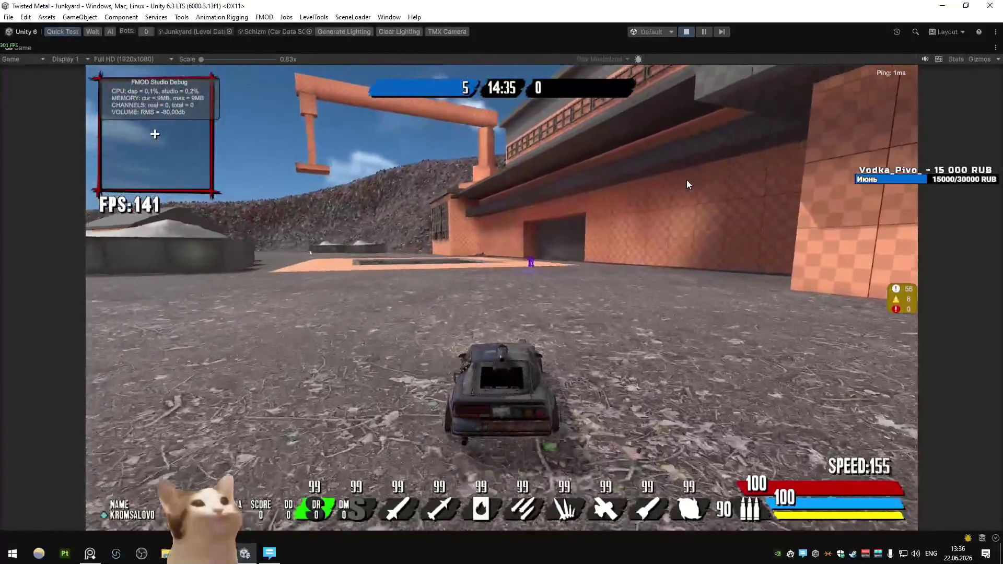
pyautogui.press('d')
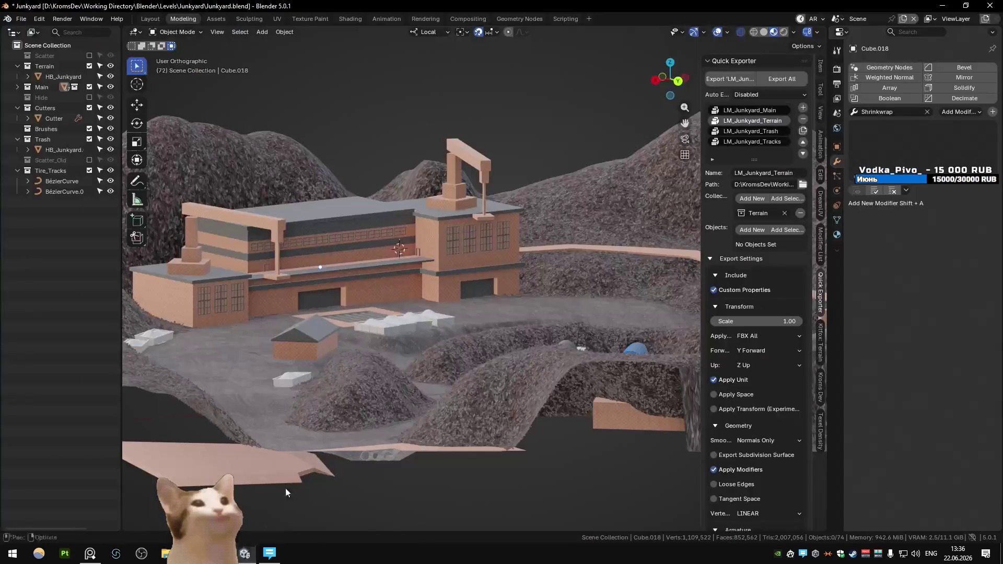
pyautogui.moveTo(286, 492); pyautogui.dragTo(441, 315, button='middle')
# Move the wall's end vertices 3 m sideways
pyautogui.press('Tab')
pyautogui.press('KP_Decimal')
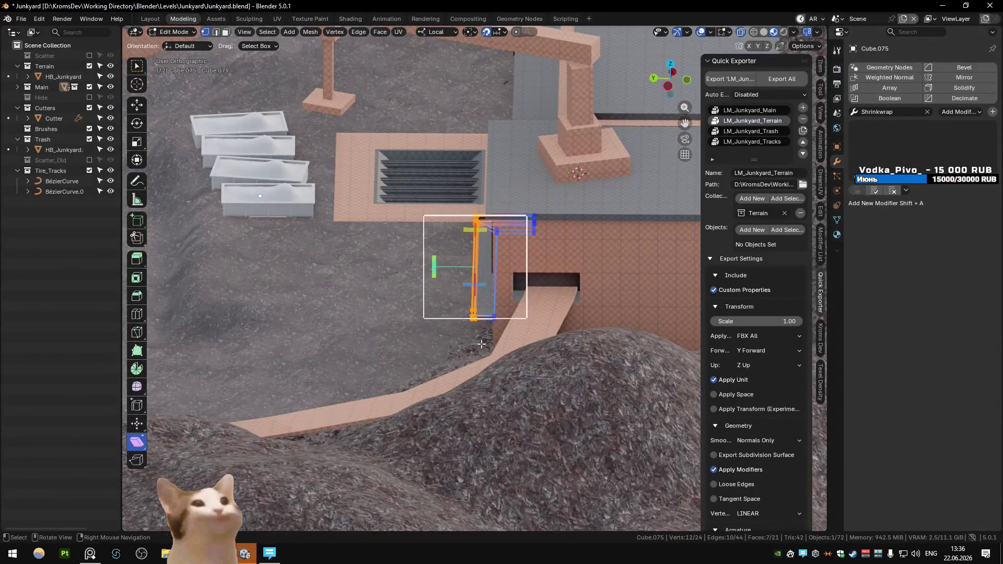
pyautogui.moveTo(480, 343); pyautogui.dragTo(481, 344)
pyautogui.scroll(5, 496, 368)
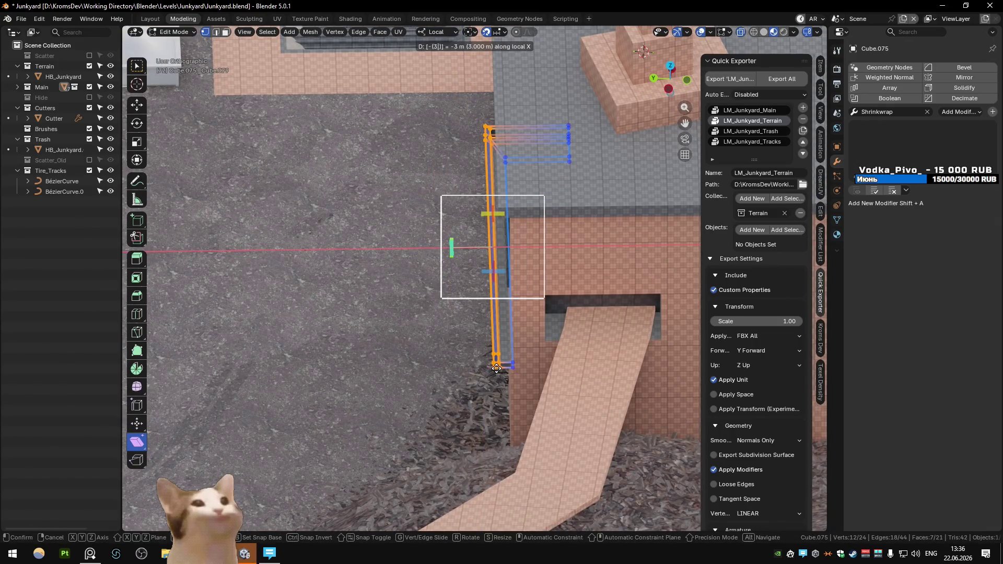
pyautogui.press('Return')
pyautogui.press('Tab')
# Shift the ledge piece's vertices 3 m along the piece
pyautogui.moveTo(520, 203); pyautogui.dragTo(624, 136, button='middle')
pyautogui.press('Tab')
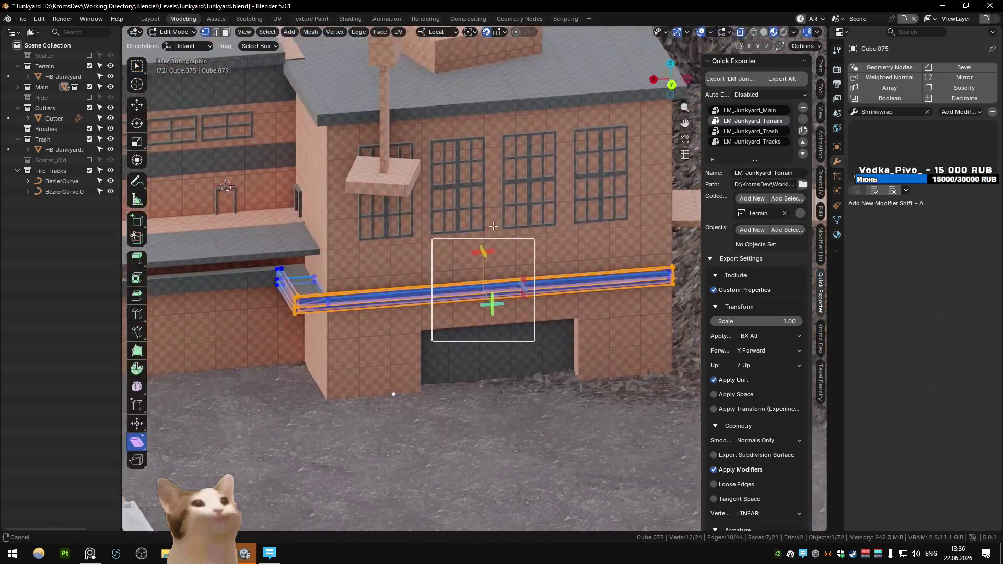
pyautogui.press('Return')
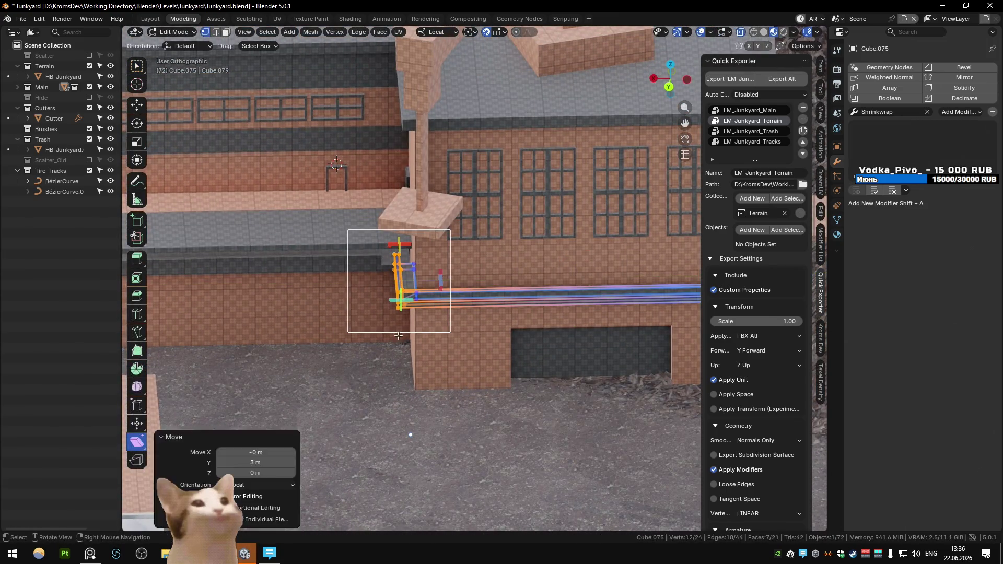
pyautogui.press('Tab')
pyautogui.keyDown('shift'); pyautogui.moveTo(393, 330); pyautogui.dragTo(422, 344, button='middle'); pyautogui.keyUp('shift')
# Shear the next ledge piece's vertices and shift its end 3 m along local X
pyautogui.click(377, 264)
pyautogui.press('Tab')
pyautogui.moveTo(381, 270); pyautogui.dragTo(400, 286)
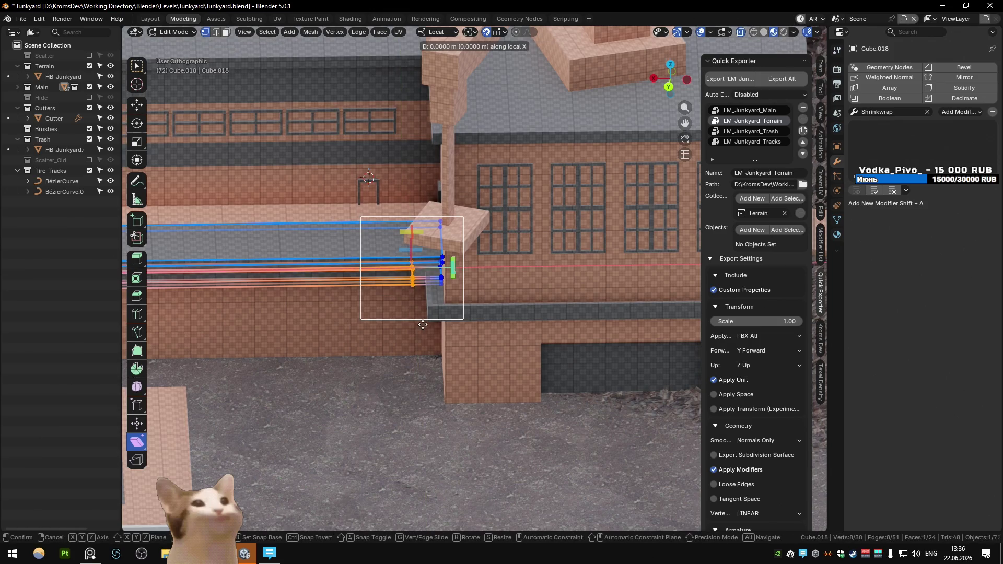
pyautogui.press('3')
pyautogui.press('Return')
# Move a walkway support vertex 3 m and return to Object Mode
pyautogui.moveTo(423, 324); pyautogui.dragTo(457, 292, button='middle')
pyautogui.click(447, 265)
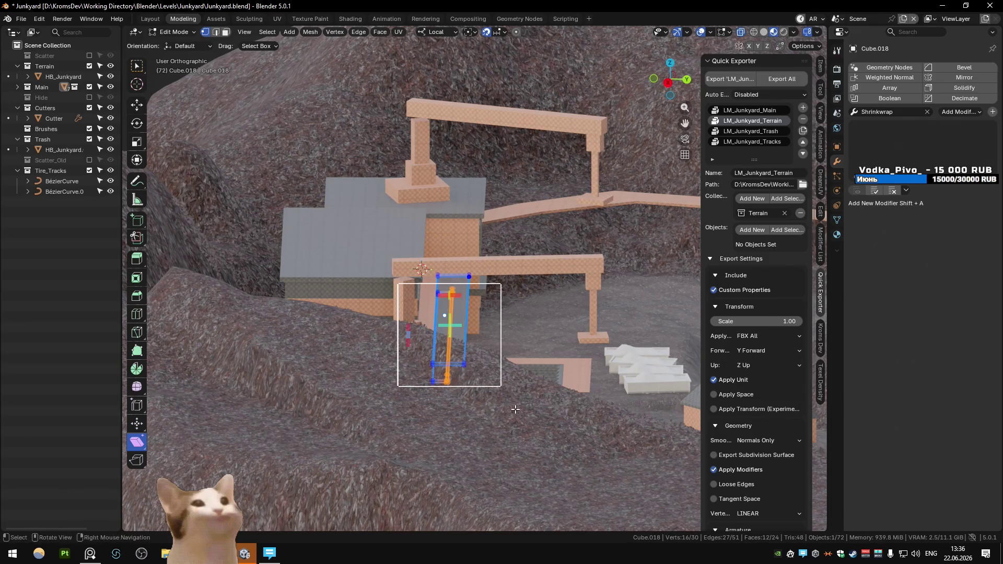
pyautogui.press('Return')
pyautogui.press('Tab')
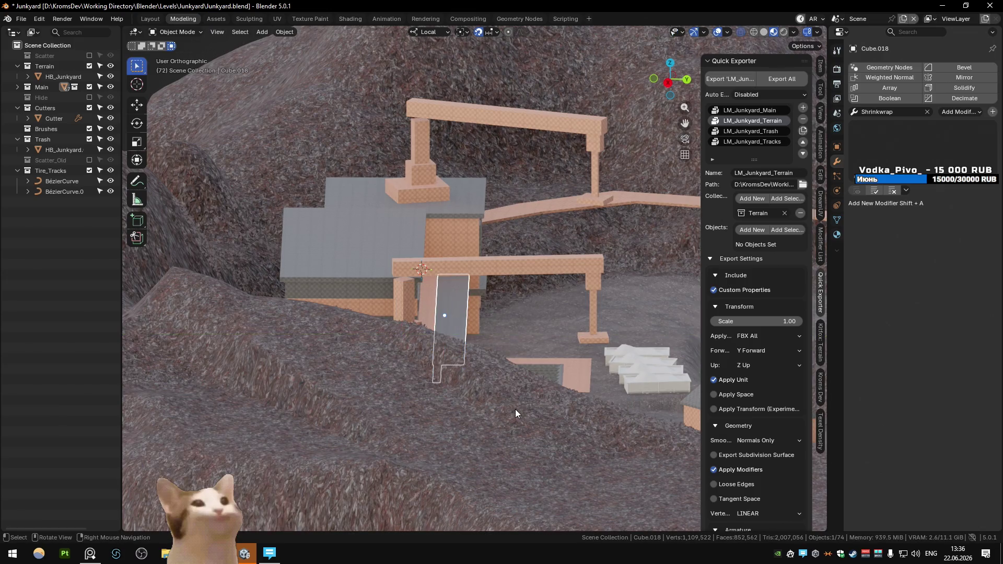
pyautogui.moveTo(515, 409); pyautogui.dragTo(434, 338, button='middle')
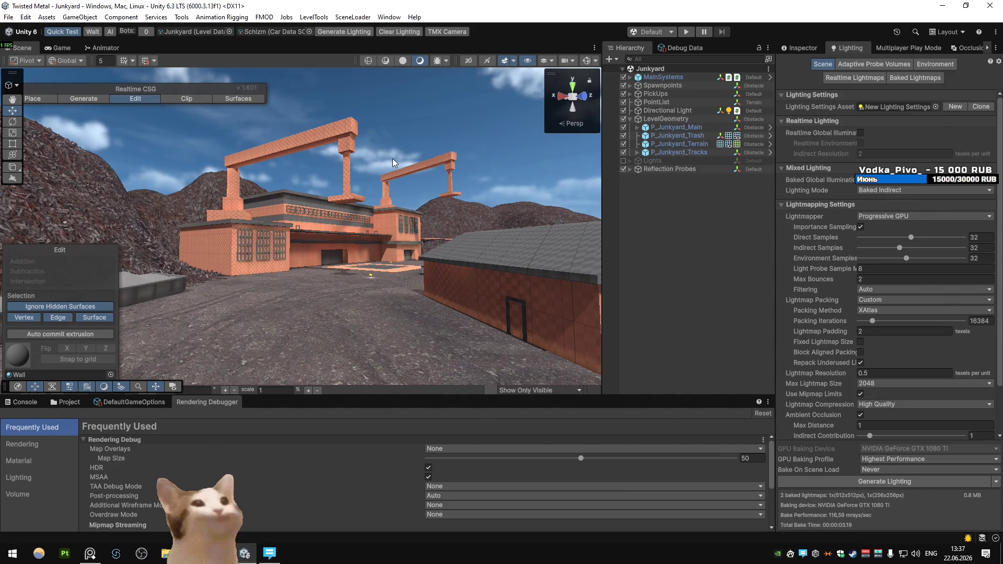
# Fly through the Unity Scene view to inspect the brick building's ledge
pyautogui.press('w')
pyautogui.moveTo(373, 270)
pyautogui.mouseDown(button='right')
pyautogui.moveTo(373, 290)
pyautogui.moveTo(317, 287)
pyautogui.moveTo(485, 271)
pyautogui.mouseUp(button='right')
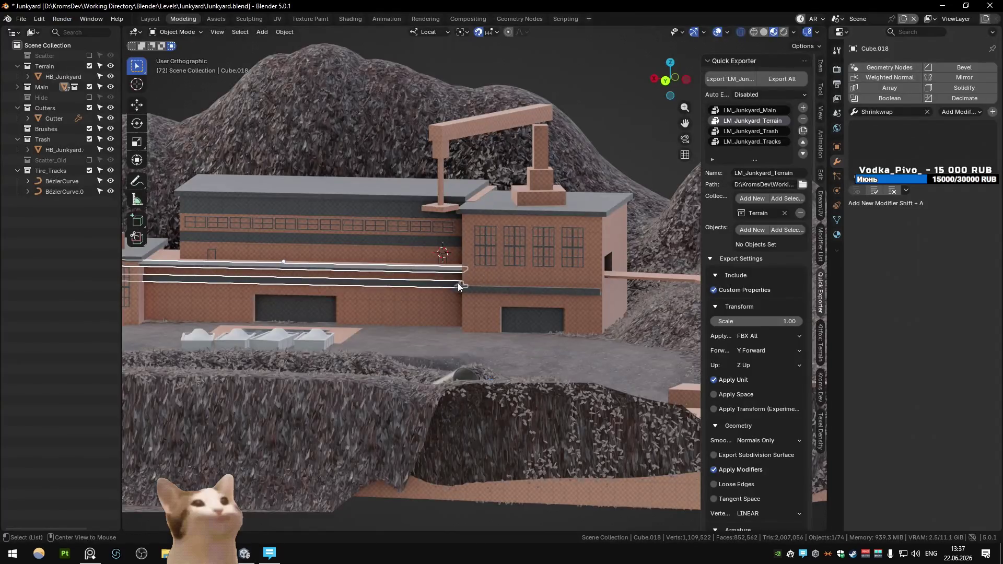
pyautogui.moveTo(457, 286)
pyautogui.mouseDown(button='middle')
pyautogui.moveTo(492, 284)
pyautogui.moveTo(481, 305)
pyautogui.moveTo(522, 319)
pyautogui.moveTo(404, 248)
pyautogui.mouseUp(button='middle')
pyautogui.scroll(5, 496, 284)
# Extend ledge strip Cube.075's end 3 m along X, then go back to Unity
pyautogui.press('Tab')
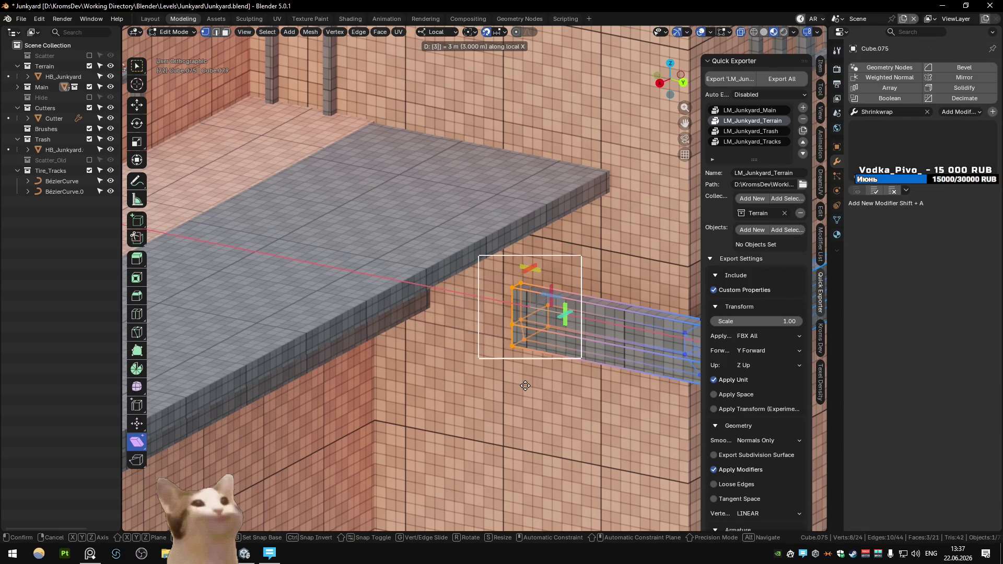
pyautogui.click(524, 385)
pyautogui.press('Tab')
pyautogui.moveTo(524, 385); pyautogui.dragTo(472, 336, button='middle')
pyautogui.scroll(4, 473, 338)
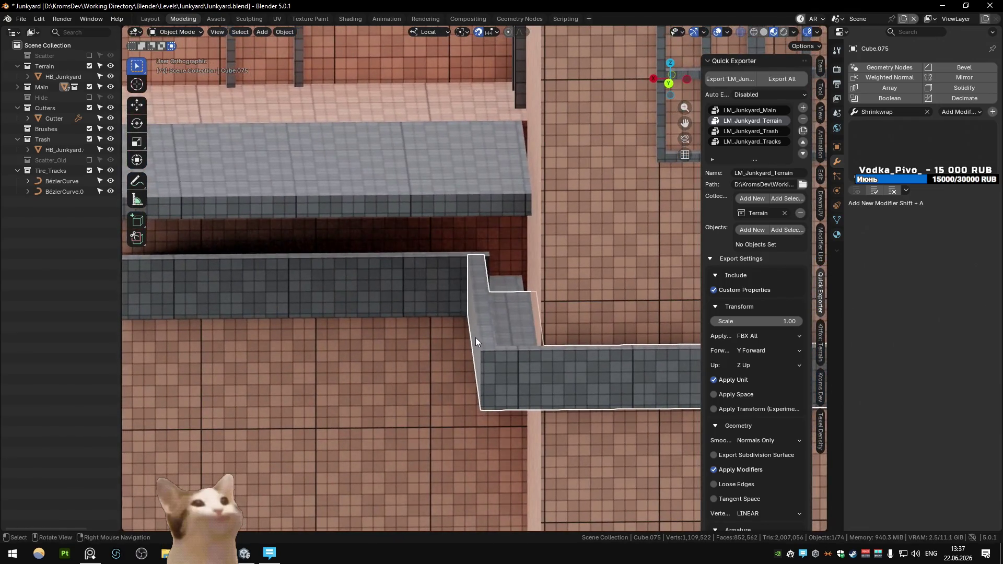
pyautogui.hotkey('alt', 'Tab')
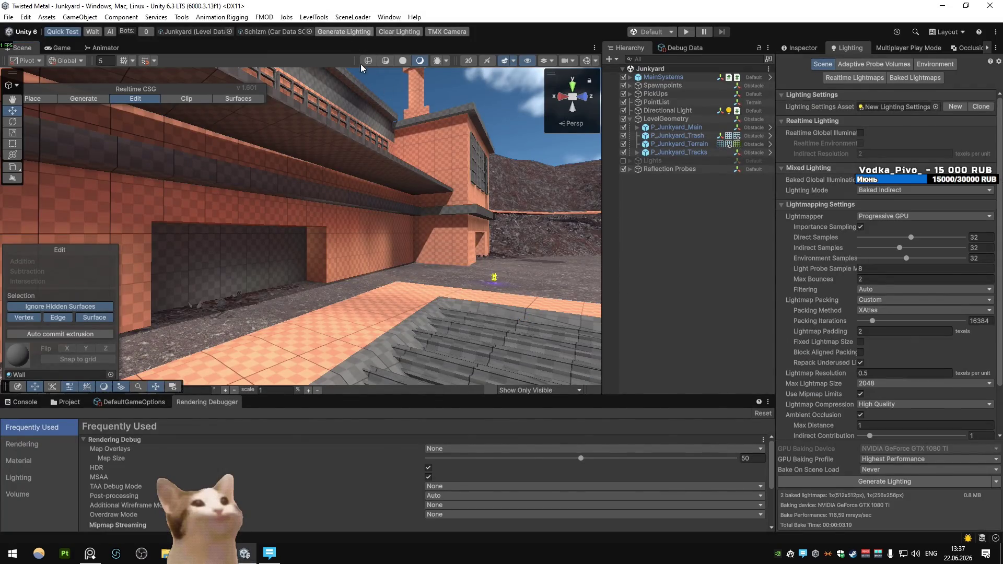
# Generate the scene lighting and fly around the walkway and rubble hills
pyautogui.click(344, 32)
pyautogui.moveTo(366, 219)
pyautogui.mouseDown(button='right')
pyautogui.moveTo(424, 264)
pyautogui.moveTo(515, 277)
pyautogui.moveTo(629, 253)
pyautogui.moveTo(333, 267)
pyautogui.mouseUp(button='right')
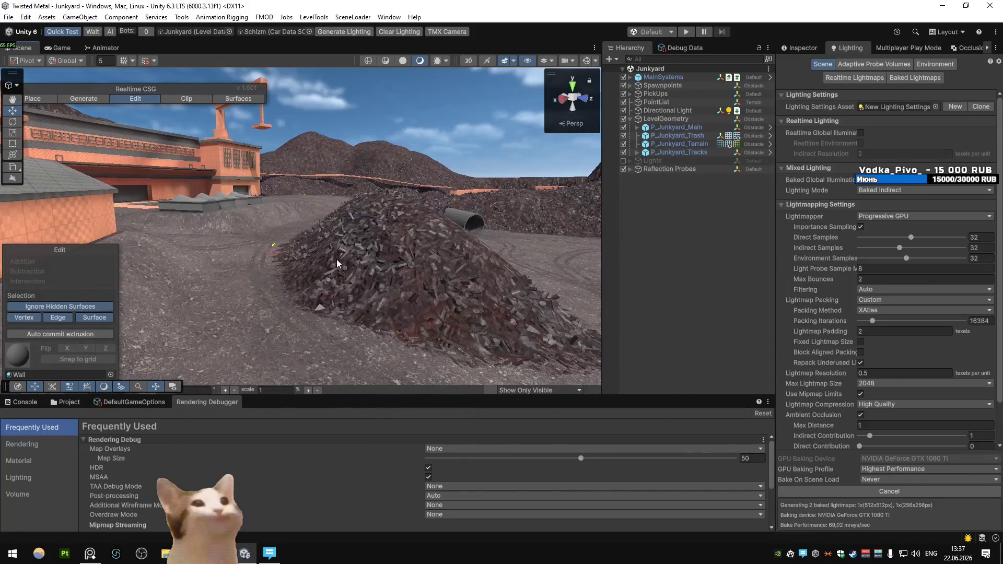
pyautogui.rightClick(522, 239)
pyautogui.click(449, 145)
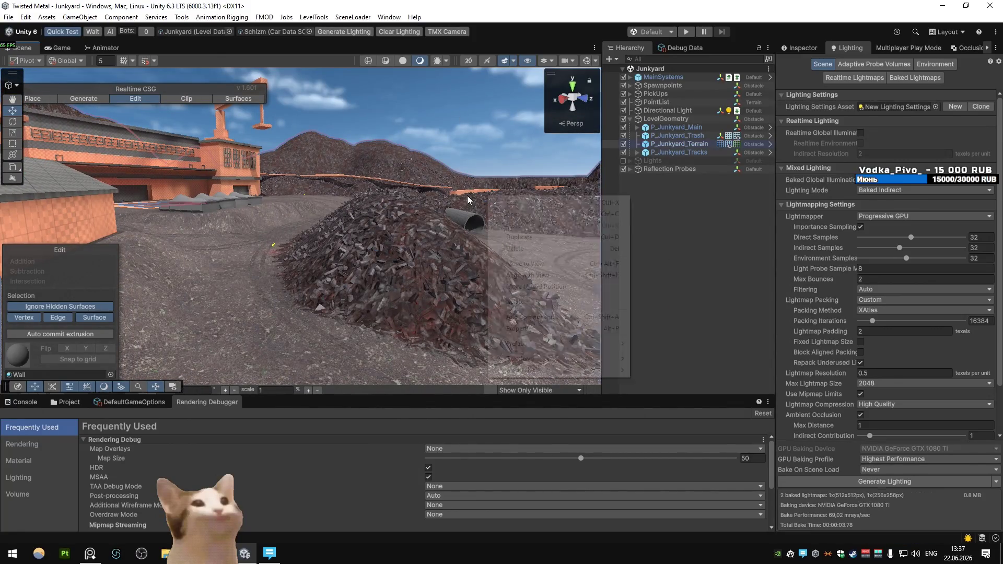
pyautogui.moveTo(378, 171)
pyautogui.mouseDown(button='right')
pyautogui.moveTo(396, 224)
pyautogui.moveTo(544, 199)
pyautogui.moveTo(283, 193)
pyautogui.moveTo(209, 202)
pyautogui.moveTo(400, 258)
pyautogui.moveTo(312, 265)
pyautogui.moveTo(279, 243)
pyautogui.moveTo(240, 238)
pyautogui.mouseUp(button='right')
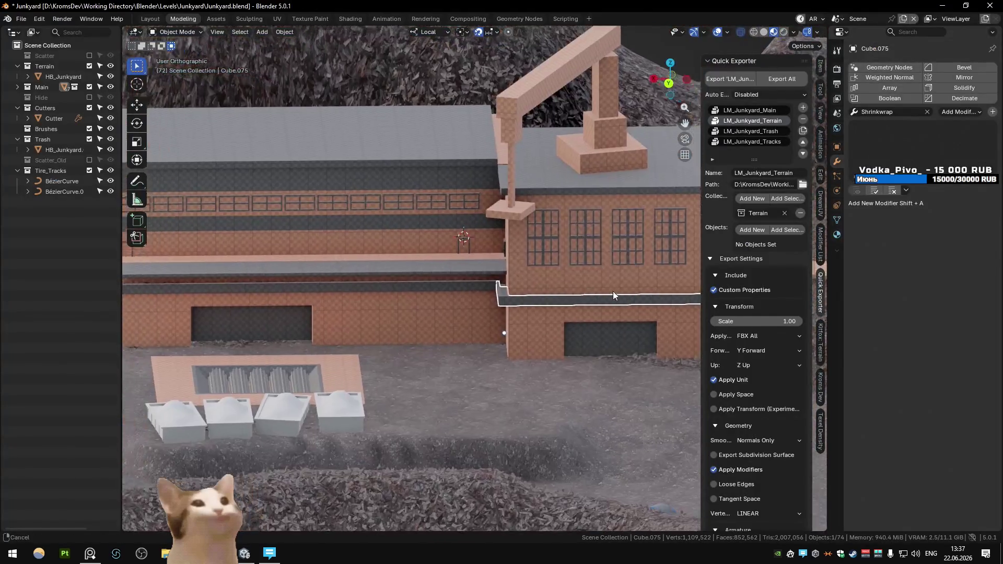
pyautogui.moveTo(613, 291)
pyautogui.mouseDown(button='right')
pyautogui.moveTo(447, 293)
pyautogui.moveTo(357, 223)
pyautogui.mouseUp(button='right')
# Select the HB_Junkyard terrain and its trash scatter in a walkway close-up
pyautogui.click(357, 224)
pyautogui.moveTo(364, 205)
pyautogui.mouseDown(button='middle')
pyautogui.moveTo(446, 206)
pyautogui.moveTo(328, 210)
pyautogui.moveTo(422, 263)
pyautogui.moveTo(384, 273)
pyautogui.moveTo(362, 239)
pyautogui.moveTo(393, 255)
pyautogui.moveTo(361, 253)
pyautogui.moveTo(408, 255)
pyautogui.moveTo(377, 265)
pyautogui.moveTo(418, 258)
pyautogui.mouseUp(button='middle')
pyautogui.click(525, 250)
# Hide the trash scatter, select the rubble terrain, and open the Kitfox: Terrain brush settings
pyautogui.press('h')
pyautogui.click(628, 263)
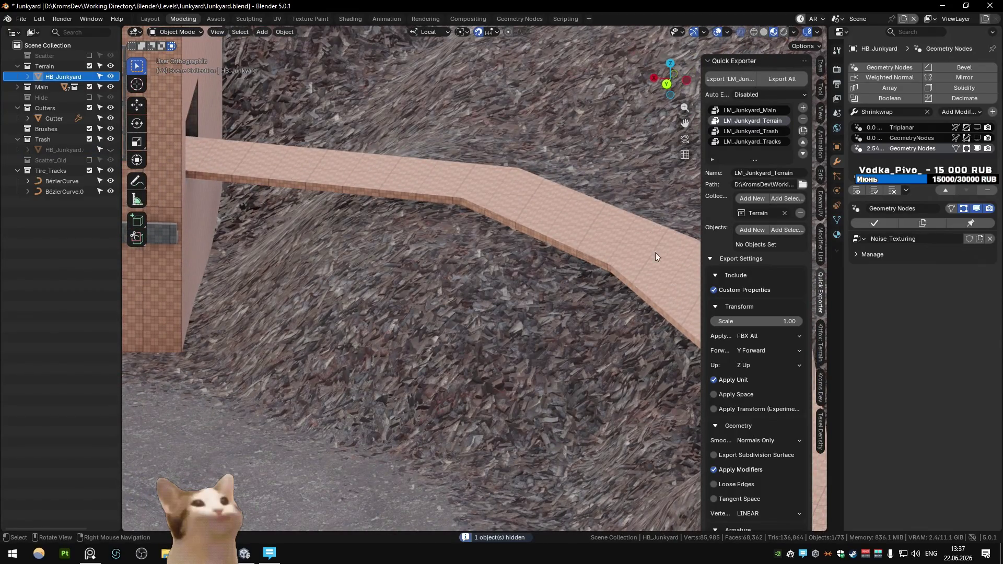
pyautogui.click(821, 342)
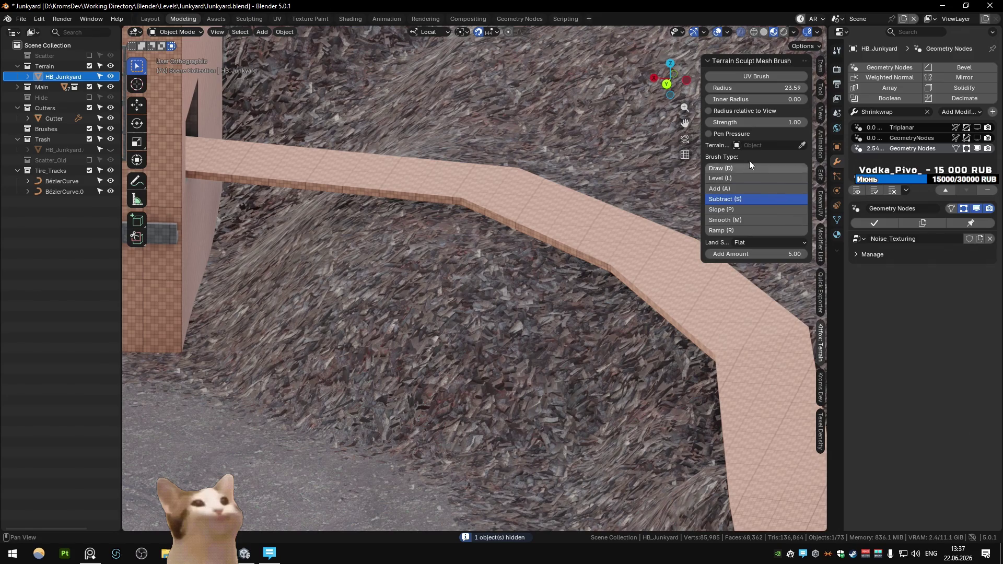
# Carve the terrain down under the walkway with the Subtract brush, then unhide the trash
pyautogui.moveTo(497, 220)
pyautogui.mouseDown(button='middle')
pyautogui.moveTo(515, 205)
pyautogui.moveTo(496, 224)
pyautogui.mouseUp(button='middle')
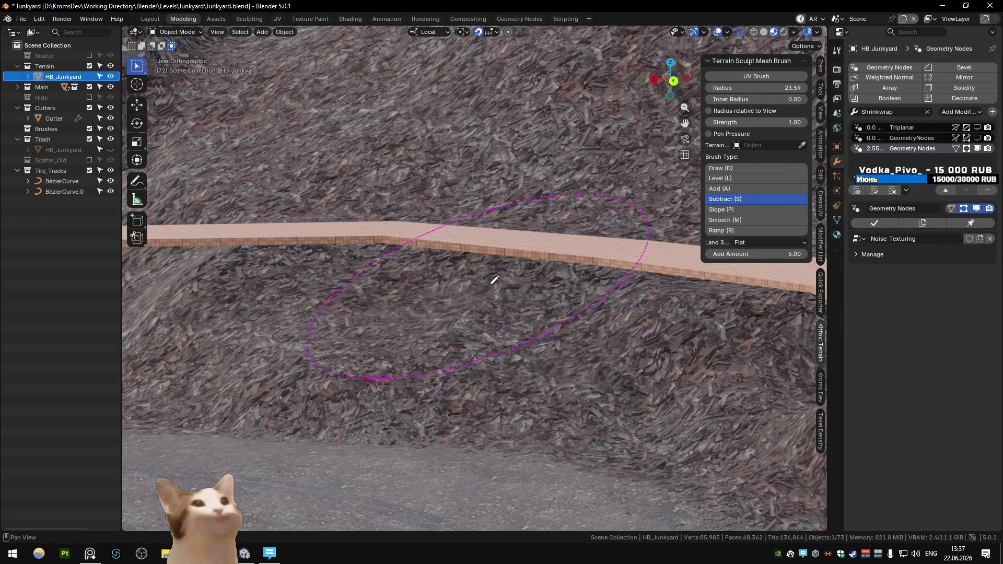
pyautogui.moveTo(495, 262)
pyautogui.mouseDown(button='middle')
pyautogui.moveTo(493, 239)
pyautogui.moveTo(508, 261)
pyautogui.moveTo(586, 287)
pyautogui.moveTo(560, 275)
pyautogui.moveTo(548, 296)
pyautogui.moveTo(592, 308)
pyautogui.mouseUp(button='middle')
pyautogui.moveTo(656, 319)
pyautogui.keyDown('shift'); pyautogui.mouseDown(button='middle')
pyautogui.moveTo(533, 293)
pyautogui.moveTo(575, 277)
pyautogui.moveTo(538, 287)
pyautogui.moveTo(527, 277)
pyautogui.mouseUp(button='middle'); pyautogui.keyUp('shift')
pyautogui.keyDown('shift'); pyautogui.moveTo(527, 277); pyautogui.dragTo(515, 265, button='middle'); pyautogui.keyUp('shift')
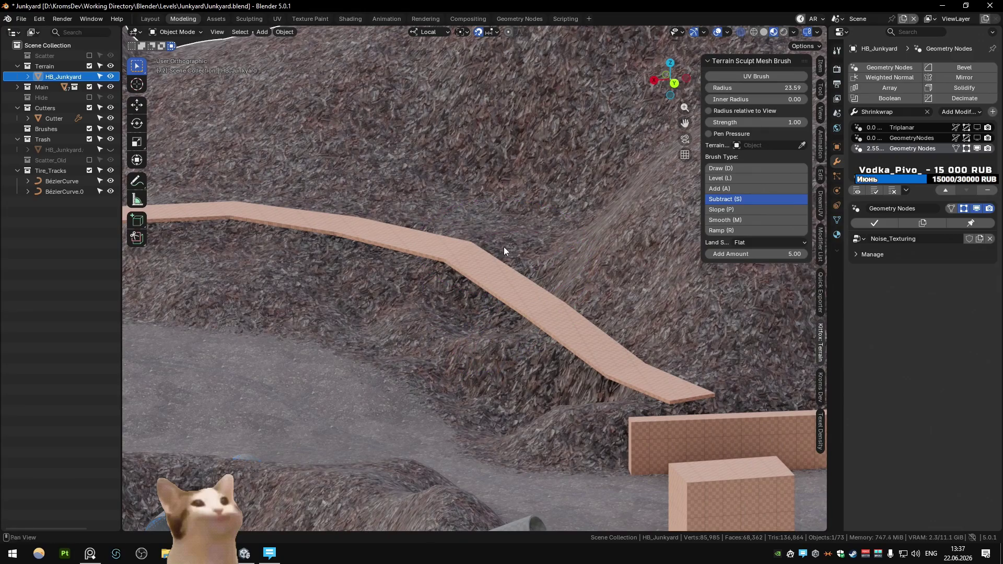
pyautogui.hotkey('alt', 'h')
pyautogui.scroll(2, 554, 230)
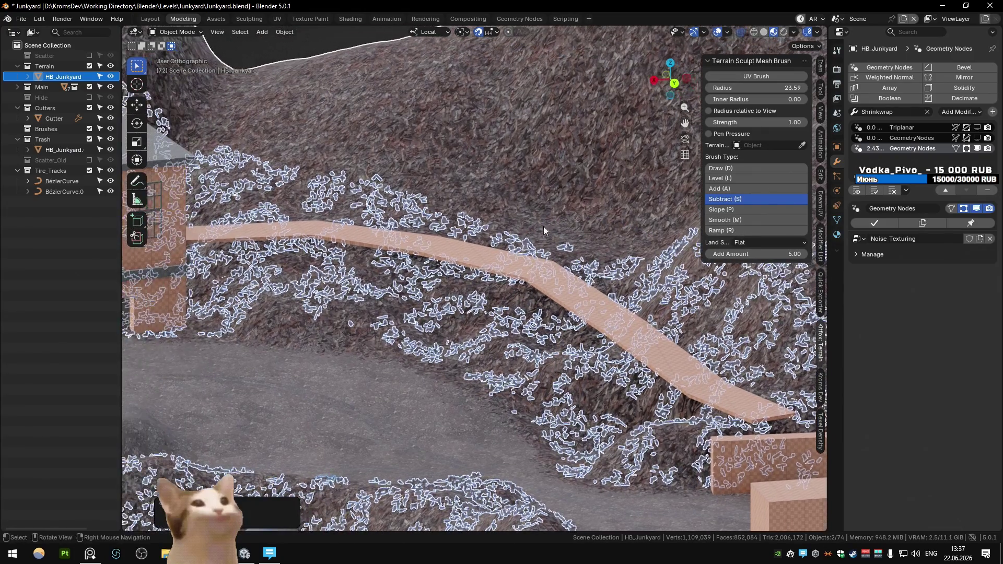
# Pick LM_Junkyard_Trash in the Quick Exporter panel and export it
pyautogui.click(824, 272)
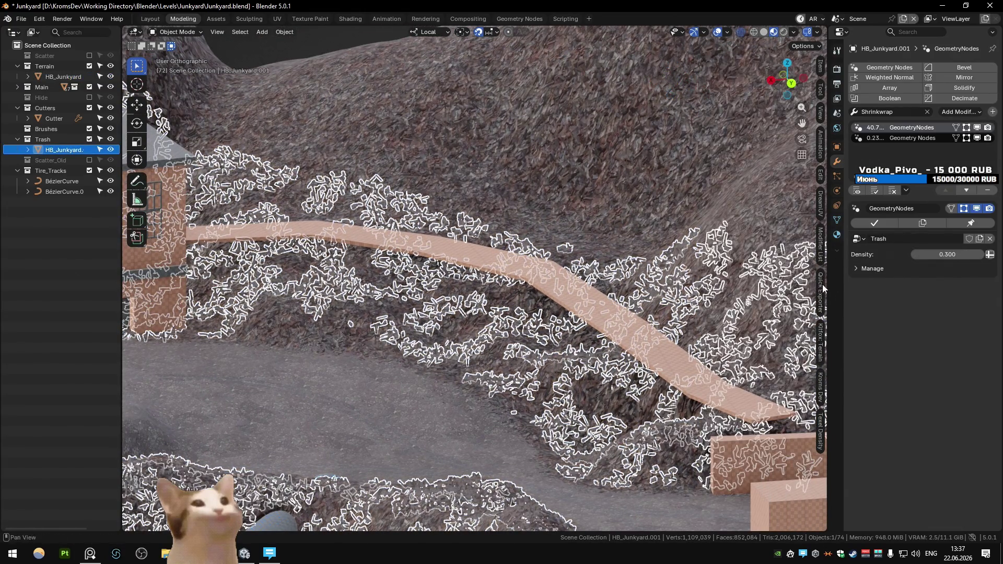
pyautogui.click(821, 287)
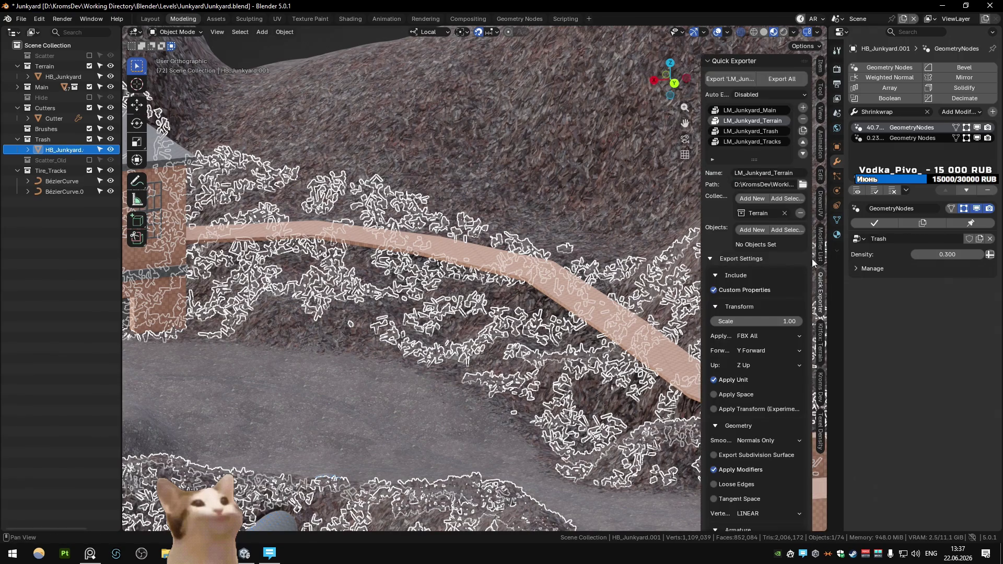
pyautogui.click(752, 132)
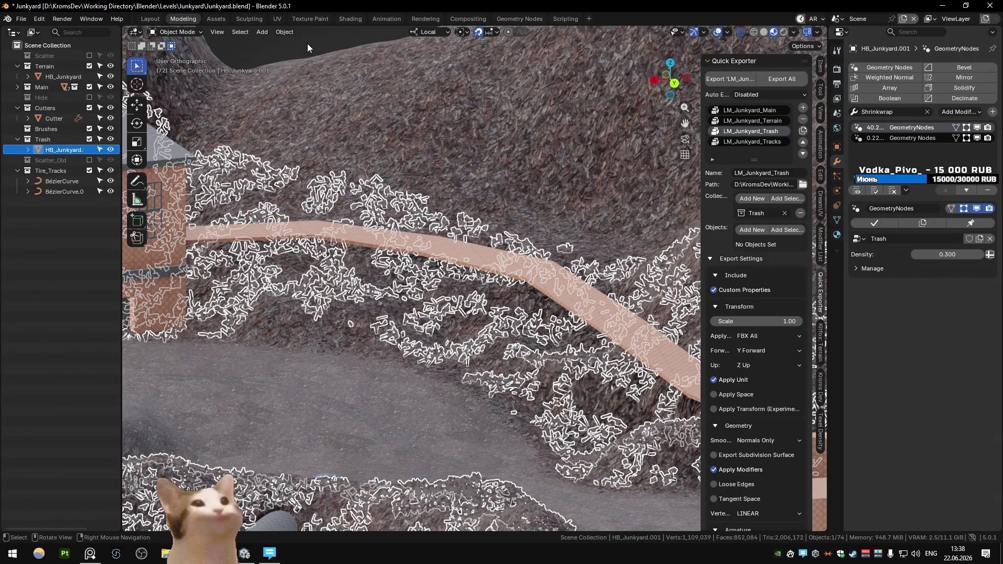
pyautogui.hotkey('alt', 'Tab')
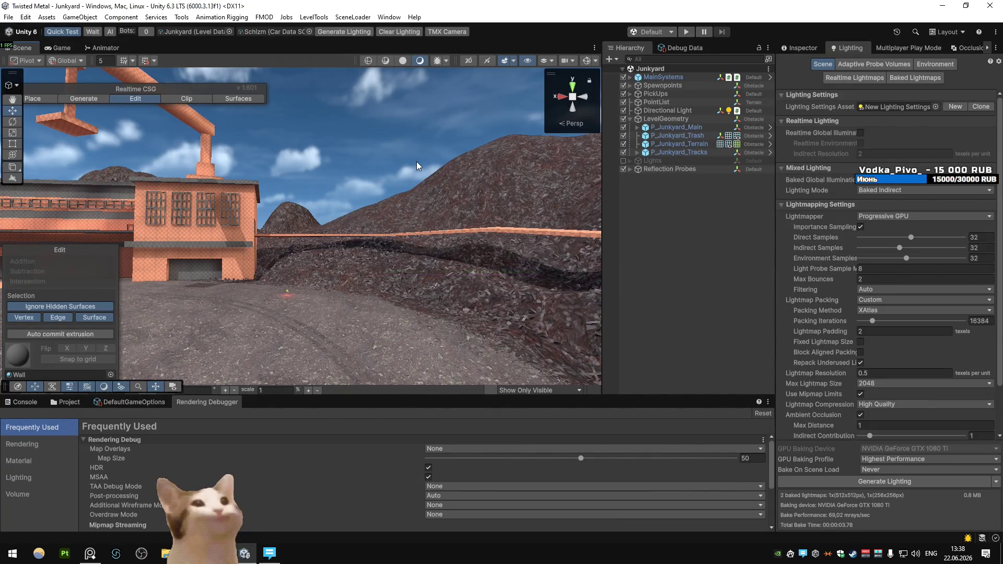
# Play-test and stop the level in Unity, then select walkway strip Cube.044 in Blender
pyautogui.click(686, 32)
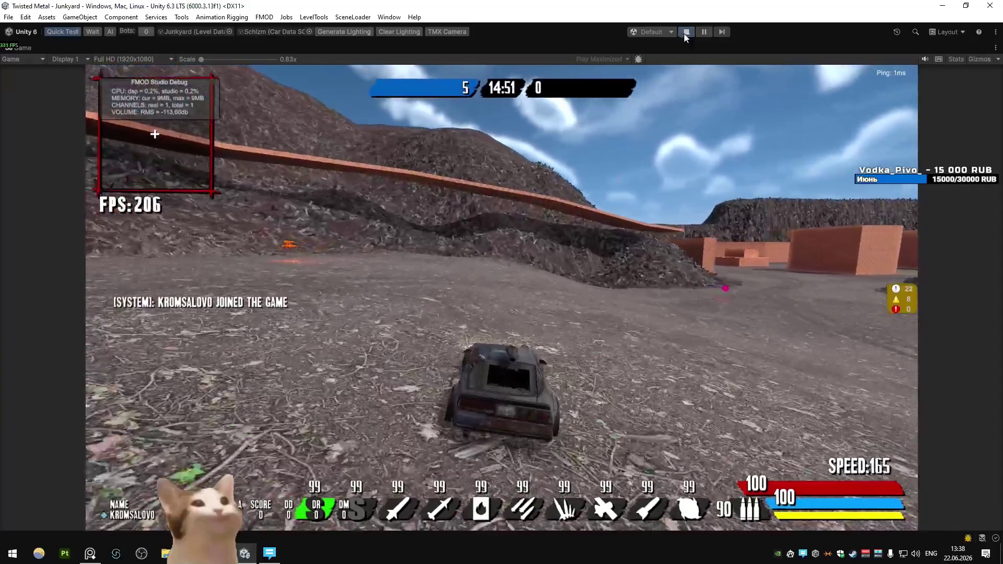
pyautogui.click(686, 32)
pyautogui.hotkey('alt', 'Tab')
pyautogui.click(421, 221)
pyautogui.moveTo(340, 193)
pyautogui.mouseDown(button='middle')
pyautogui.moveTo(371, 217)
pyautogui.moveTo(467, 245)
pyautogui.mouseUp(button='middle')
pyautogui.moveTo(462, 209); pyautogui.dragTo(444, 251, button='middle')
# Add a loop cut across the walkway near the building and bevel it
pyautogui.press('Tab')
pyautogui.hotkey('ctrl', 'r')
pyautogui.click(463, 313)
pyautogui.moveTo(463, 312); pyautogui.dragTo(469, 344, button='middle')
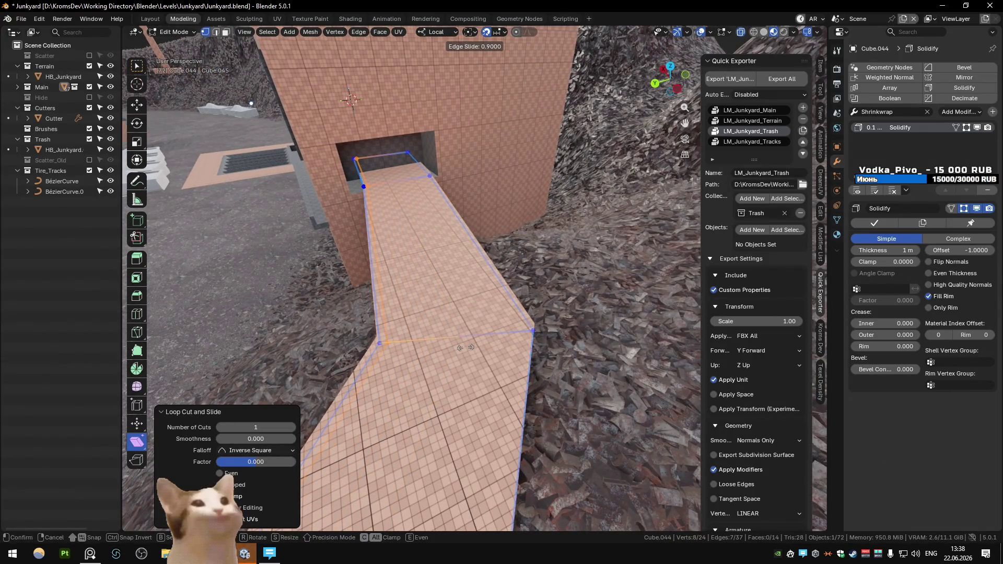
pyautogui.rightClick(464, 347)
pyautogui.hotkey('ctrl', 'b')
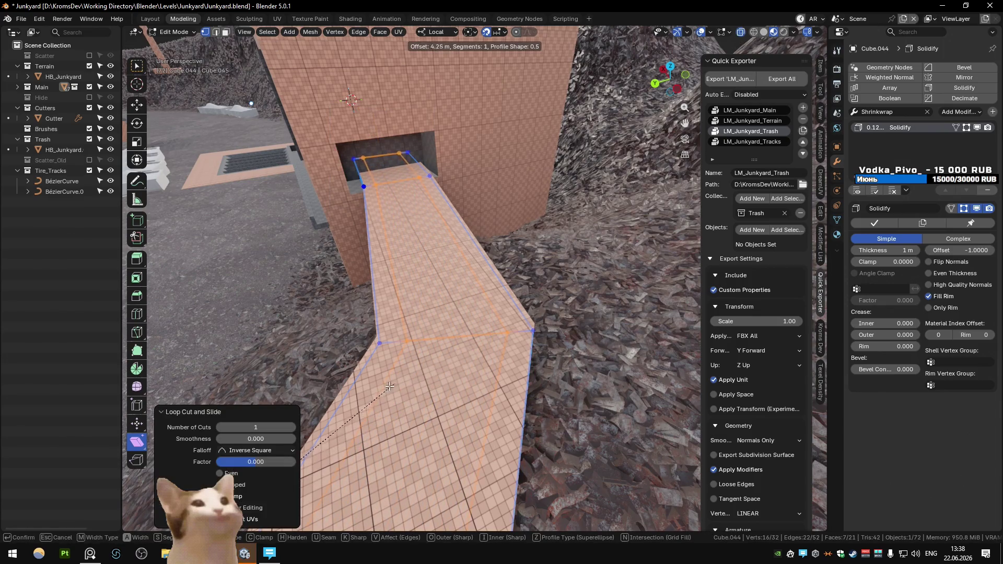
pyautogui.click(347, 407)
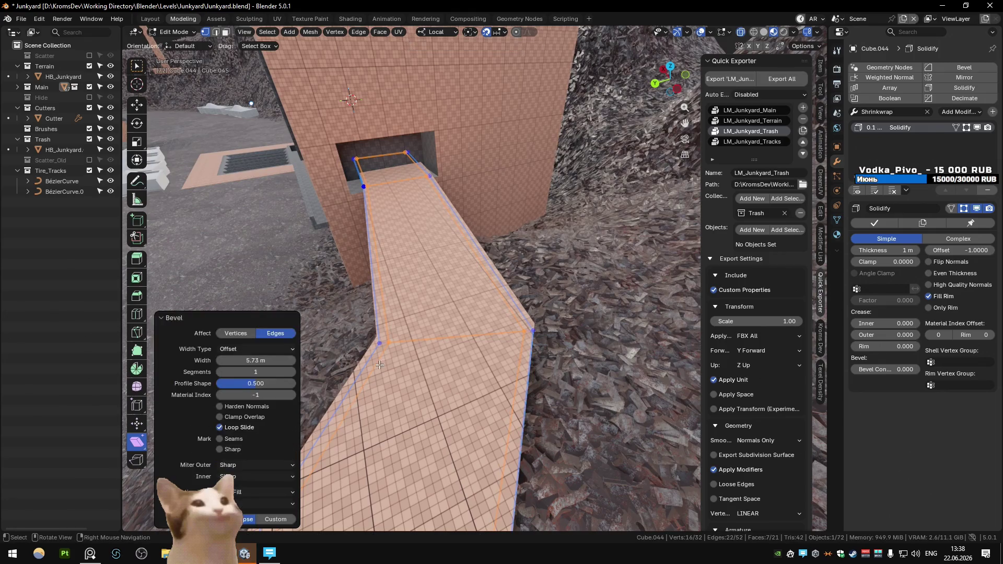
pyautogui.press('3')
# Apply the walkway's Solidify modifier
pyautogui.press('Tab')
pyautogui.moveTo(405, 327); pyautogui.dragTo(490, 287, button='middle')
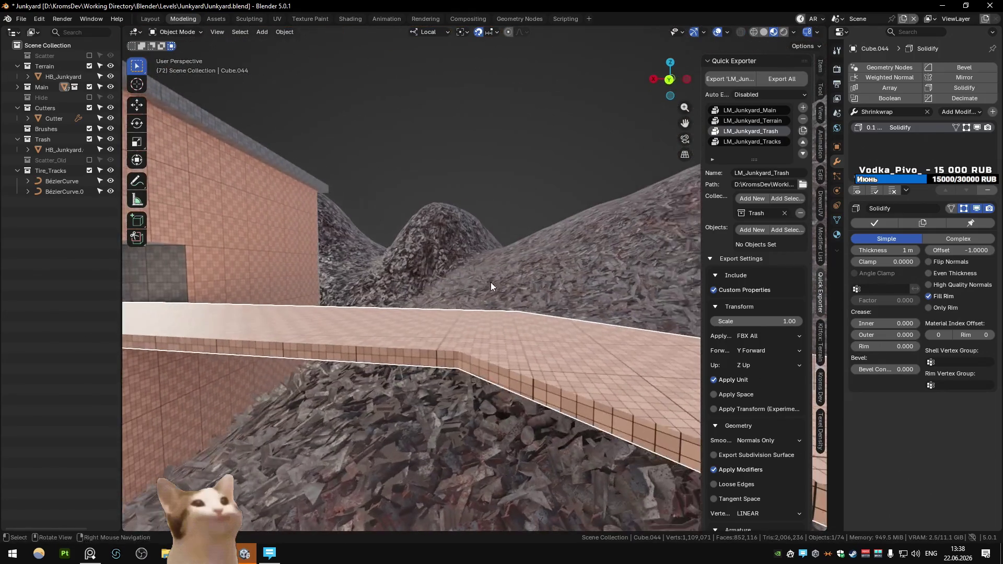
pyautogui.click(864, 222)
# Select the left and right edge face loops and hide everything else
pyautogui.press('Tab')
pyautogui.moveTo(366, 335); pyautogui.dragTo(384, 346, button='middle')
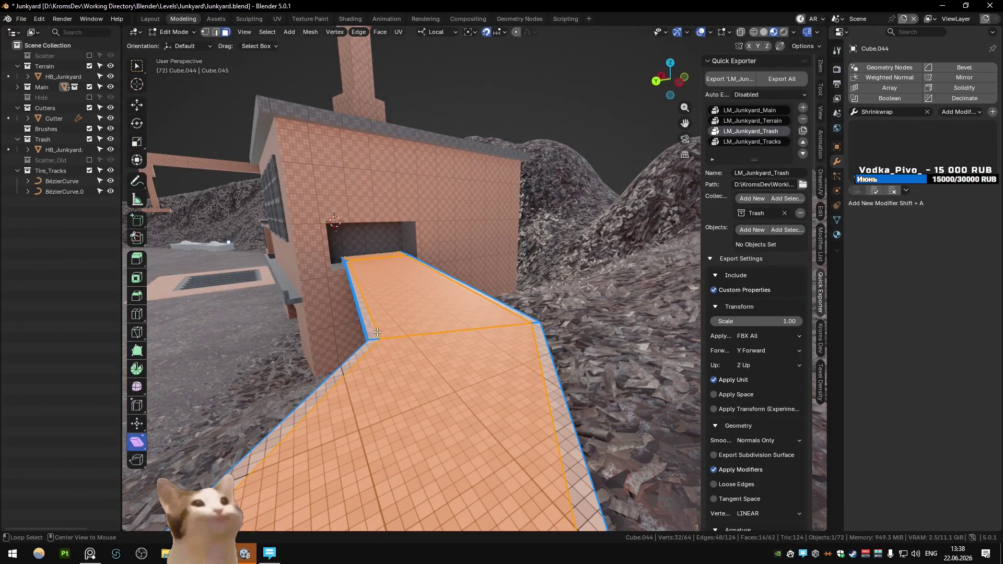
pyautogui.keyDown('alt'); pyautogui.click(373, 338); pyautogui.keyUp('alt')
pyautogui.keyDown('alt'); pyautogui.keyDown('shift'); pyautogui.click(541, 325); pyautogui.keyUp('shift'); pyautogui.keyUp('alt')
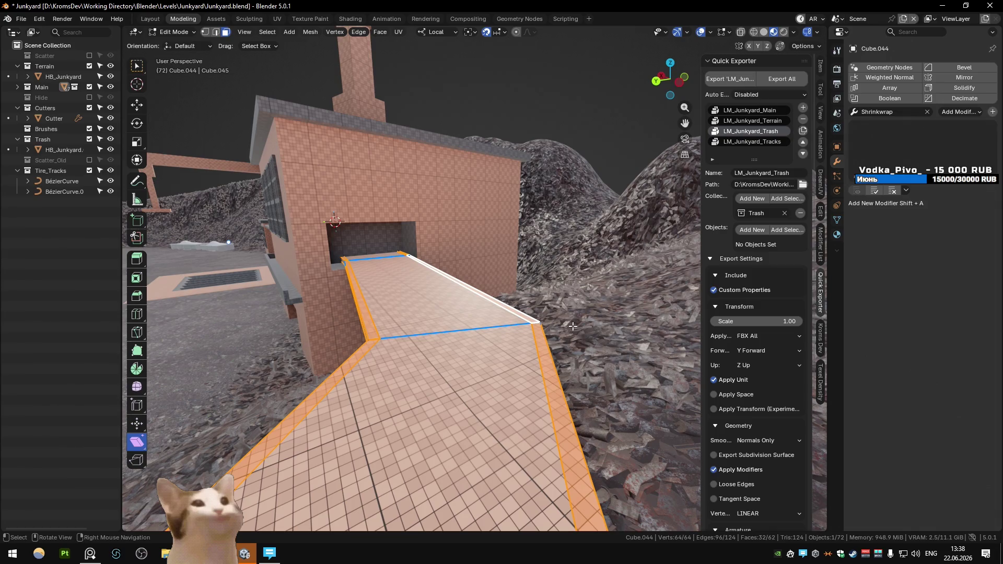
pyautogui.hotkey('shift', 'h')
pyautogui.moveTo(354, 287)
pyautogui.mouseDown(button='middle')
pyautogui.moveTo(171, 198)
pyautogui.moveTo(455, 219)
pyautogui.moveTo(233, 311)
pyautogui.moveTo(323, 282)
pyautogui.mouseUp(button='middle')
pyautogui.scroll(-3, 172, 198)
# Extrude both side face loops of the walkway strip 1 m outward to form raised curbs
pyautogui.moveTo(323, 282); pyautogui.dragTo(351, 324)
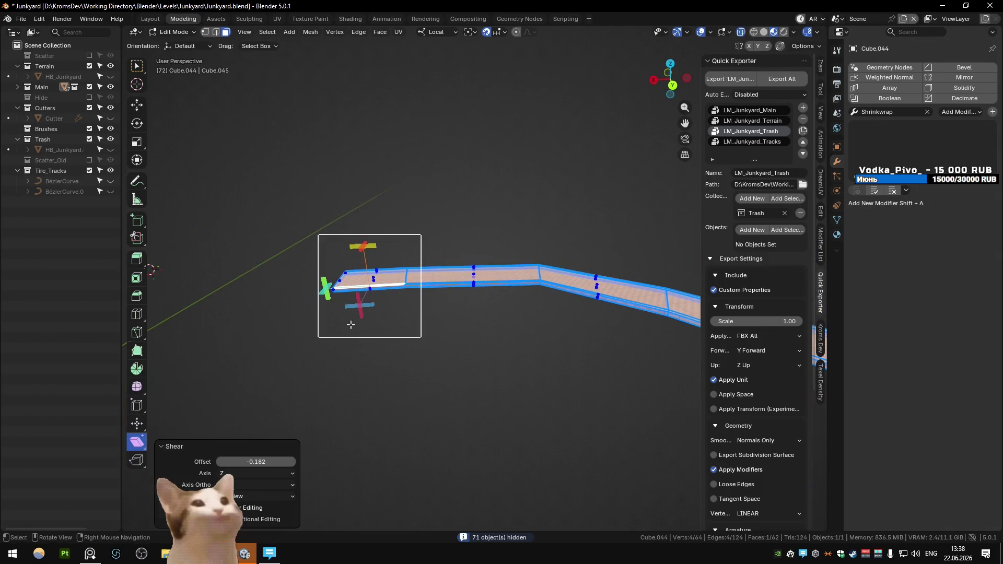
pyautogui.click(283, 334)
pyautogui.moveTo(347, 315); pyautogui.dragTo(606, 301, button='middle')
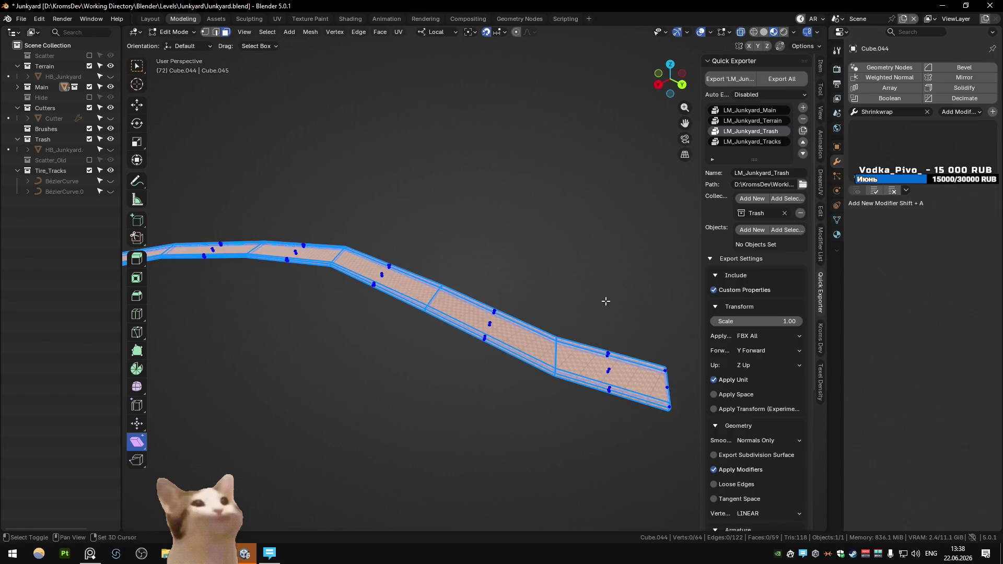
pyautogui.hotkey('ctrl', 'z')
pyautogui.hotkey('ctrl', 'z')
pyautogui.moveTo(632, 418)
pyautogui.mouseDown(button='middle')
pyautogui.moveTo(405, 294)
pyautogui.moveTo(468, 333)
pyautogui.mouseUp(button='middle')
pyautogui.keyDown('alt'); pyautogui.click(461, 231); pyautogui.keyUp('alt')
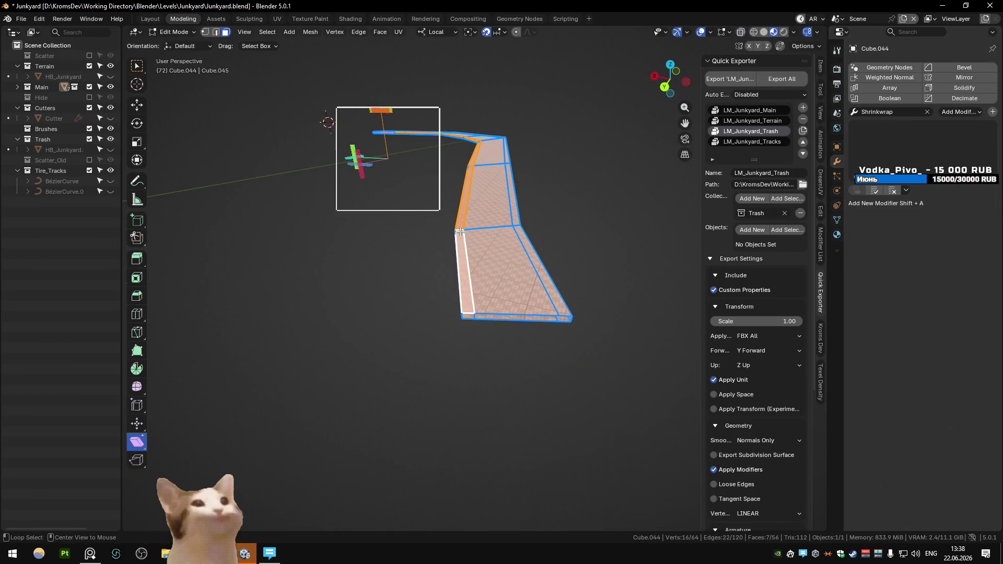
pyautogui.keyDown('alt'); pyautogui.keyDown('shift'); pyautogui.click(518, 228); pyautogui.keyUp('shift'); pyautogui.keyUp('alt')
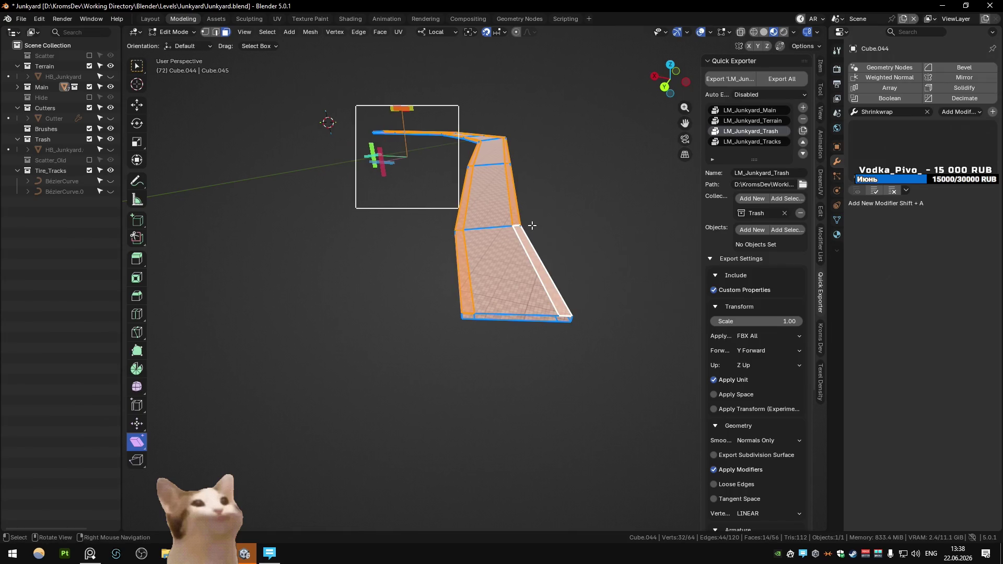
pyautogui.click(532, 225)
pyautogui.write('0.1')
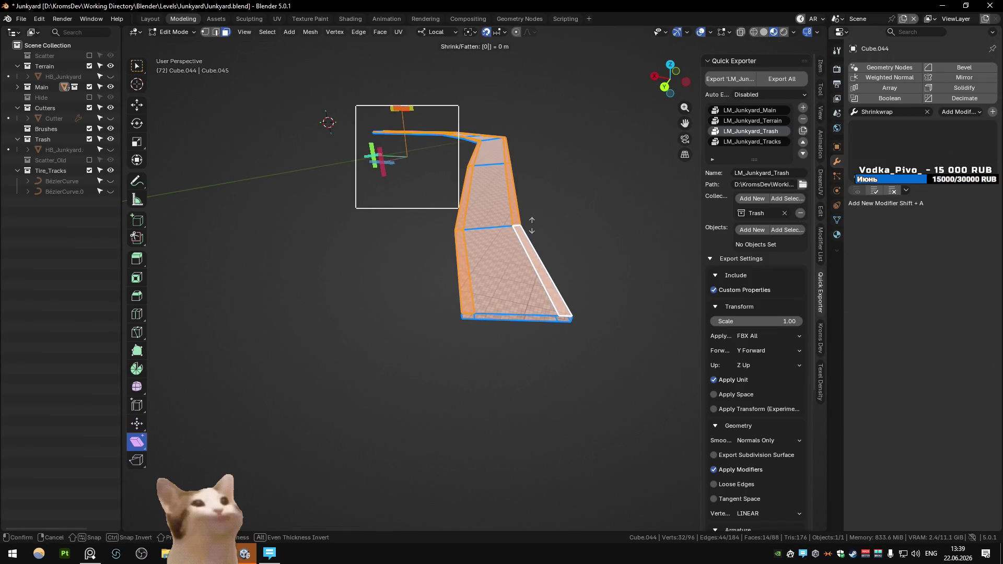
pyautogui.press('BackSpace')
pyautogui.press('BackSpace')
pyautogui.write('1')
pyautogui.press('Return')
# Apply the pinkish checker material to the trough and return to the full junkyard scene
pyautogui.moveTo(538, 227)
pyautogui.mouseDown(button='middle')
pyautogui.moveTo(577, 217)
pyautogui.moveTo(473, 224)
pyautogui.moveTo(431, 271)
pyautogui.mouseUp(button='middle')
pyautogui.press('ctrl+KP_Add')
pyautogui.keyDown('alt'); pyautogui.click(402, 233); pyautogui.keyUp('alt')
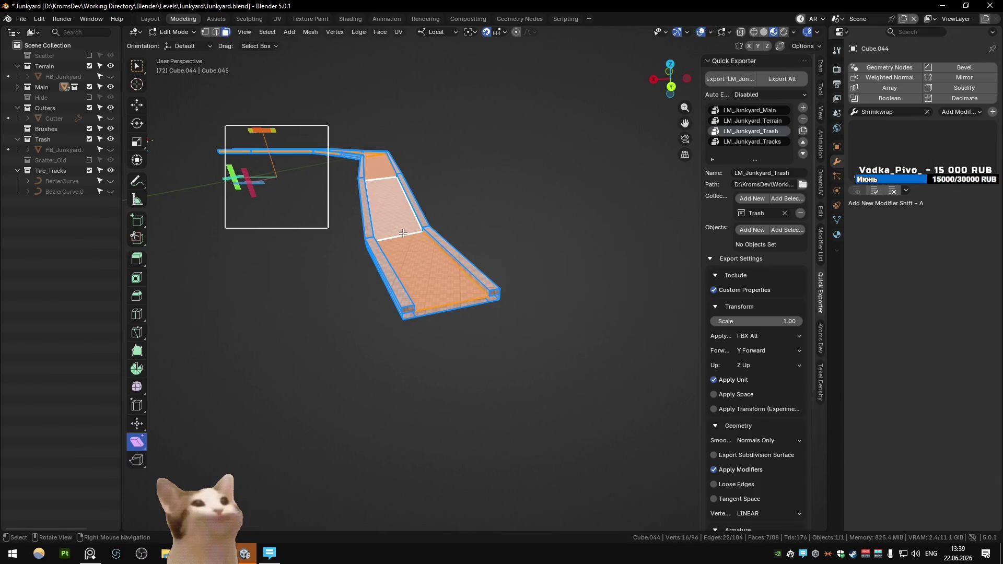
pyautogui.rightClick(403, 233)
pyautogui.click(449, 355)
pyautogui.press('Tab')
pyautogui.moveTo(449, 355)
pyautogui.mouseDown(button='middle')
pyautogui.moveTo(447, 286)
pyautogui.moveTo(430, 247)
pyautogui.moveTo(431, 282)
pyautogui.moveTo(474, 287)
pyautogui.moveTo(440, 283)
pyautogui.moveTo(459, 250)
pyautogui.moveTo(455, 264)
pyautogui.mouseUp(button='middle')
pyautogui.hotkey('shift', 'q')
pyautogui.click(508, 386)
pyautogui.hotkey('shift', 'q')
pyautogui.click(446, 277)
pyautogui.press('KP_Divide')
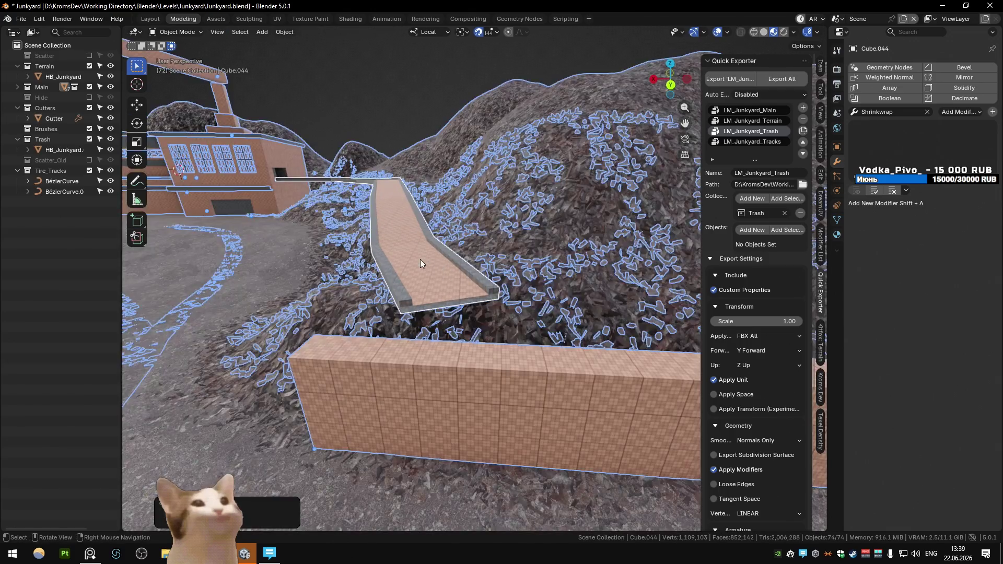
# From top view, add a small cube and position it on the walkway's edge
pyautogui.moveTo(340, 209)
pyautogui.mouseDown(button='middle')
pyautogui.moveTo(437, 252)
pyautogui.moveTo(351, 231)
pyautogui.moveTo(347, 167)
pyautogui.moveTo(370, 264)
pyautogui.moveTo(427, 318)
pyautogui.moveTo(450, 265)
pyautogui.moveTo(438, 372)
pyautogui.moveTo(423, 363)
pyautogui.moveTo(422, 334)
pyautogui.mouseUp(button='middle')
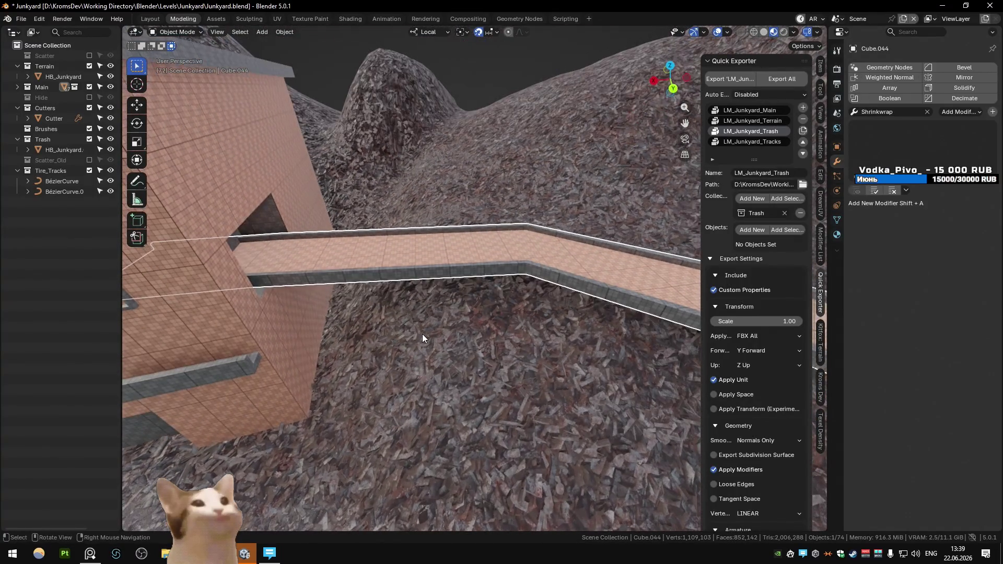
pyautogui.press('KP_7')
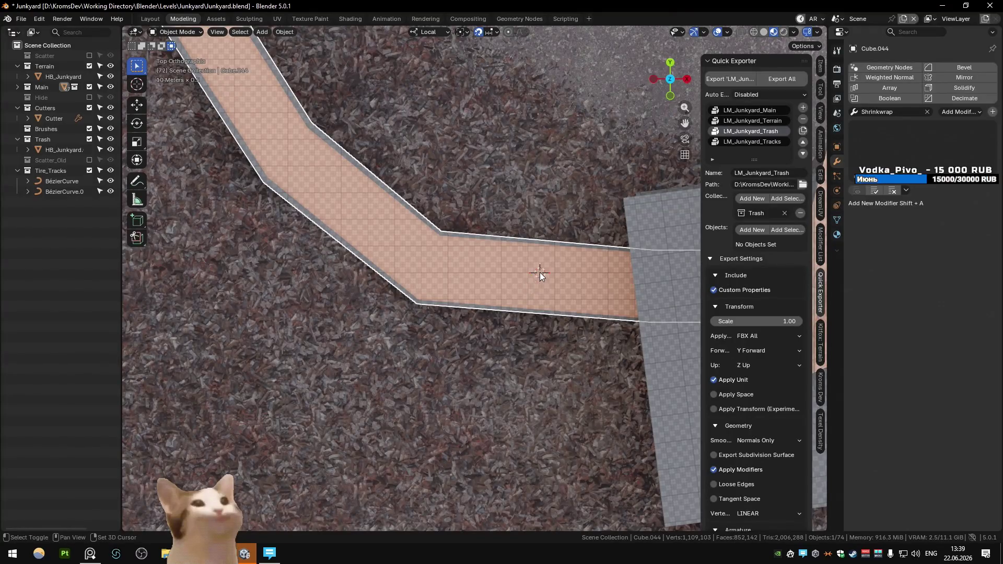
pyautogui.hotkey('shift', 'a')
pyautogui.click(586, 282)
pyautogui.keyDown('shift'); pyautogui.moveTo(586, 281); pyautogui.dragTo(532, 321, button='middle'); pyautogui.keyUp('shift')
pyautogui.press('s')
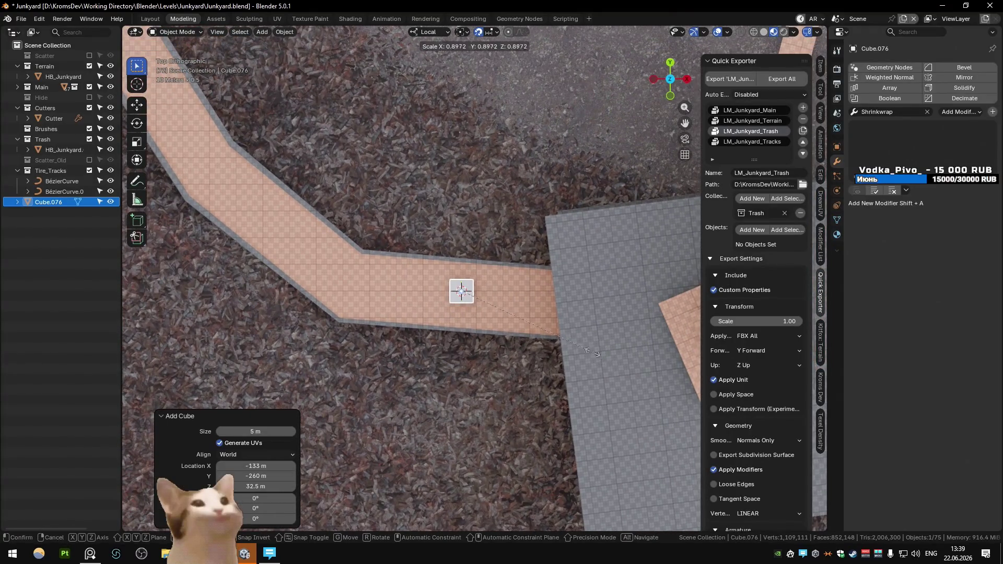
pyautogui.click(530, 320)
pyautogui.press('g')
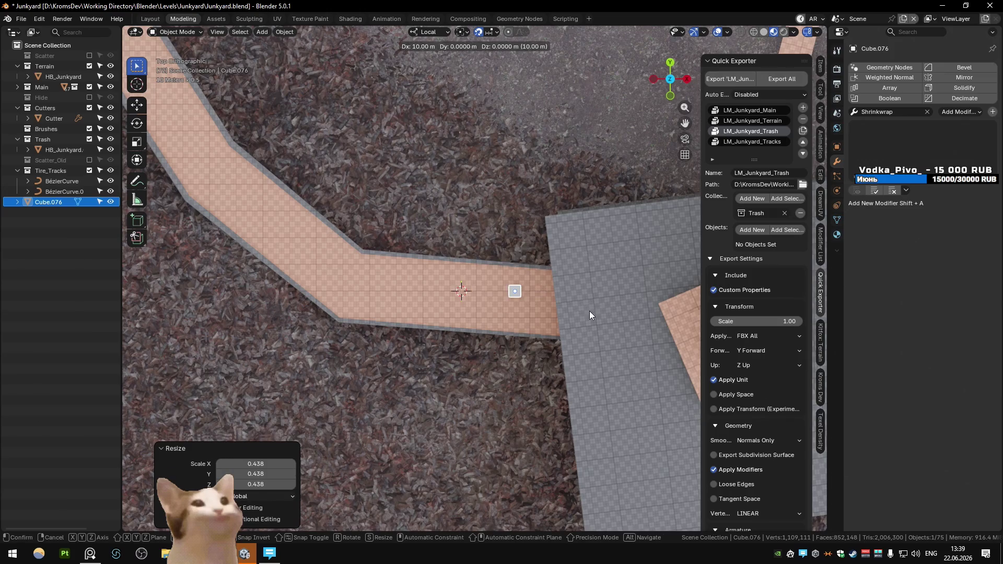
pyautogui.click(567, 322)
pyautogui.scroll(4, 561, 320)
pyautogui.press('g')
pyautogui.click(510, 292)
# Duplicate the cube across the walkway's width and give both the Grid_Grey material
pyautogui.hotkey('shift', 'd')
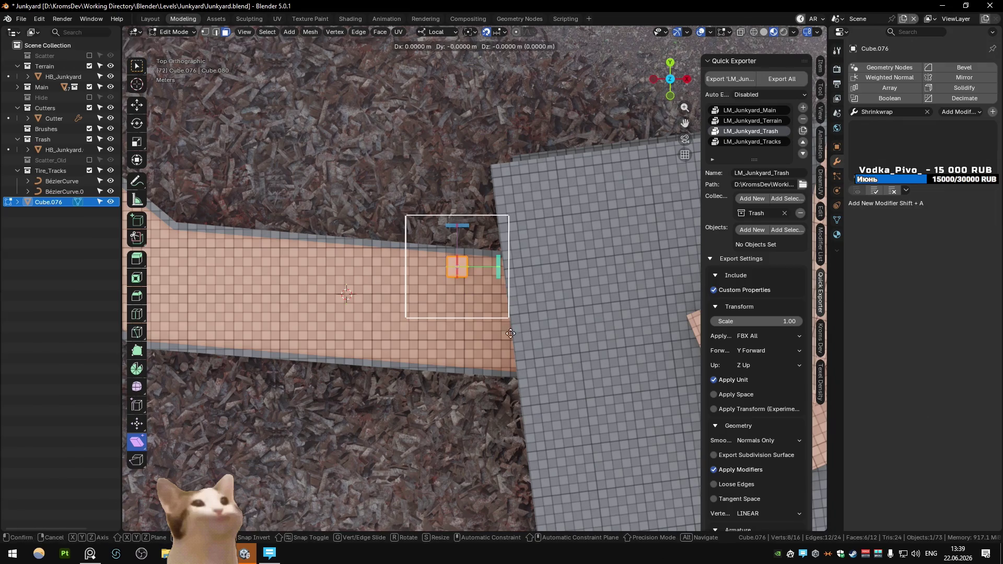
pyautogui.click(512, 377)
pyautogui.hotkey('shift', 'q')
pyautogui.moveTo(521, 377)
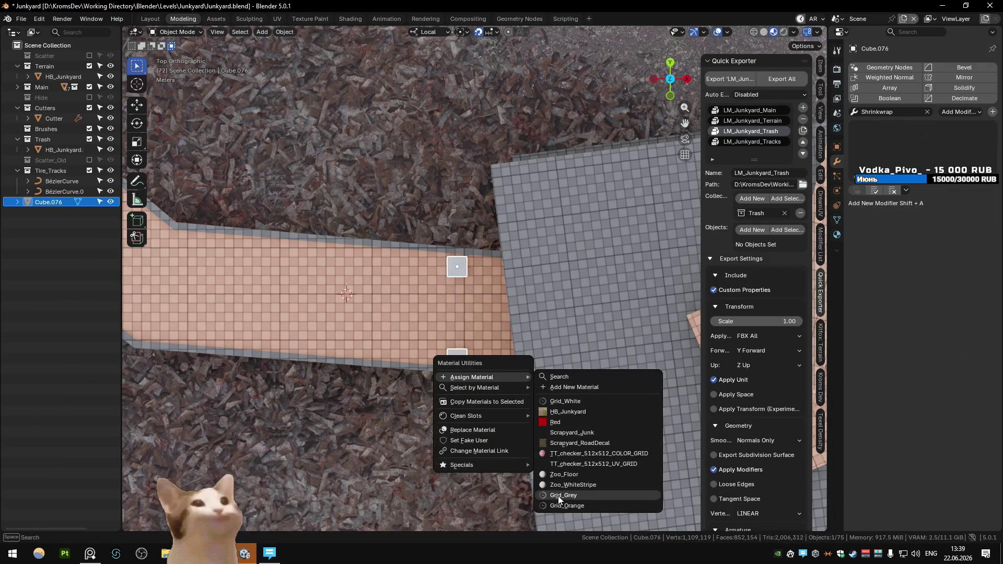
pyautogui.click(562, 496)
# In Edit Mode, shift all of the cube's geometry 1 m along Y
pyautogui.press('Tab')
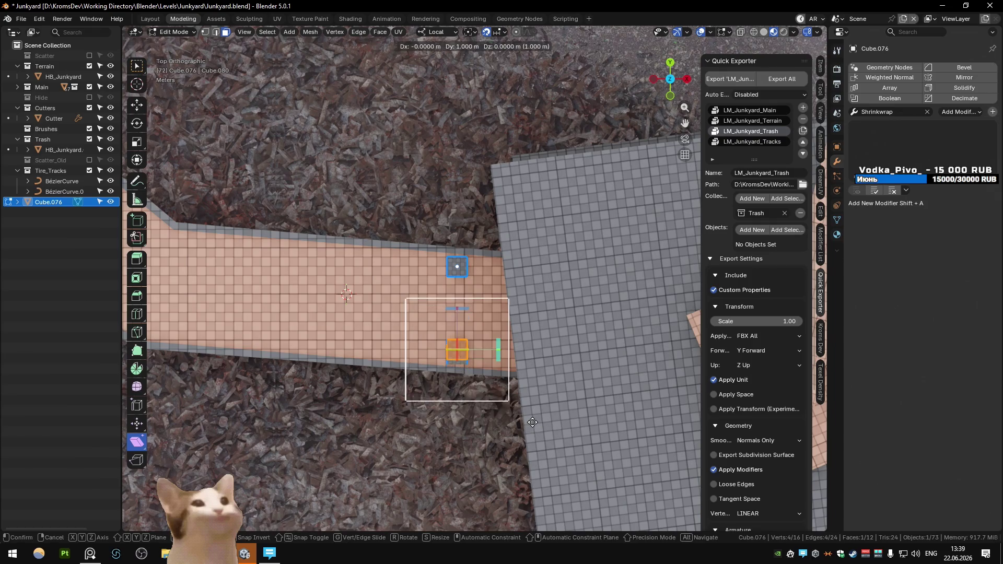
pyautogui.hotkey('ctrl', 'l')
pyautogui.press('g')
pyautogui.press('y')
pyautogui.press('1')
pyautogui.press('Return')
# Delete two faces of the box and lower all its vertices 1 m
pyautogui.moveTo(531, 435)
pyautogui.mouseDown(button='middle')
pyautogui.moveTo(493, 219)
pyautogui.moveTo(498, 238)
pyautogui.mouseUp(button='middle')
pyautogui.click(497, 237)
pyautogui.keyDown('shift'); pyautogui.click(500, 190); pyautogui.keyUp('shift')
pyautogui.press('x')
pyautogui.click(515, 250)
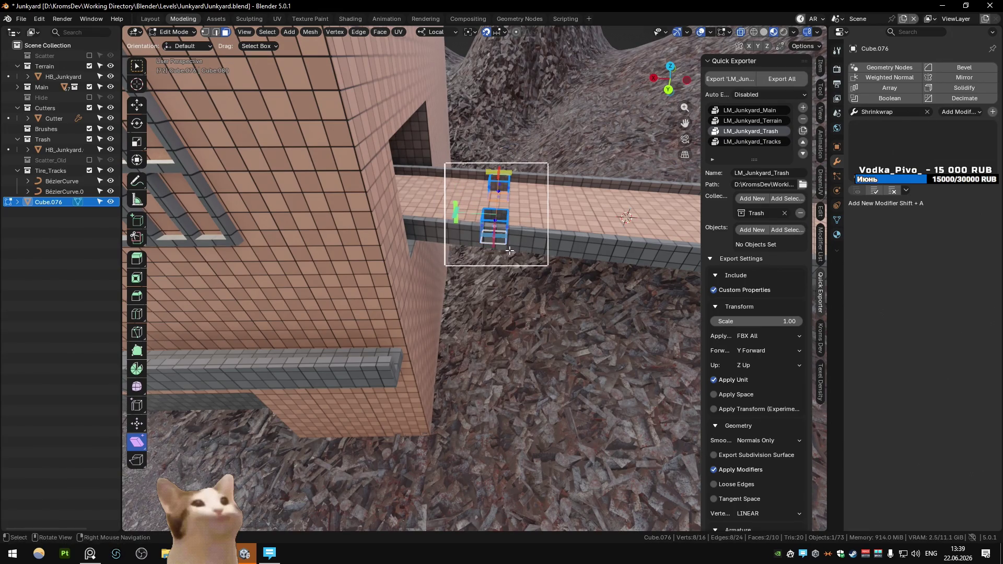
pyautogui.moveTo(515, 250); pyautogui.dragTo(515, 230, button='middle')
pyautogui.write('agz-1')
pyautogui.press('Return')
# Stretch the bottom faces down along Z so the post reaches toward the ground
pyautogui.moveTo(472, 176); pyautogui.dragTo(460, 293, button='middle')
pyautogui.click(461, 294)
pyautogui.keyDown('alt'); pyautogui.click(460, 294); pyautogui.keyUp('alt')
pyautogui.press('g')
pyautogui.press('z')
pyautogui.press('z')
pyautogui.click(507, 496)
pyautogui.moveTo(507, 496)
pyautogui.mouseDown(button='middle')
pyautogui.moveTo(486, 424)
pyautogui.moveTo(475, 423)
pyautogui.moveTo(504, 387)
pyautogui.moveTo(396, 283)
pyautogui.moveTo(389, 310)
pyautogui.moveTo(413, 324)
pyautogui.mouseUp(button='middle')
pyautogui.press('Tab')
pyautogui.press('KP_7')
pyautogui.hotkey('ctrl', 'shift', 'Tab')
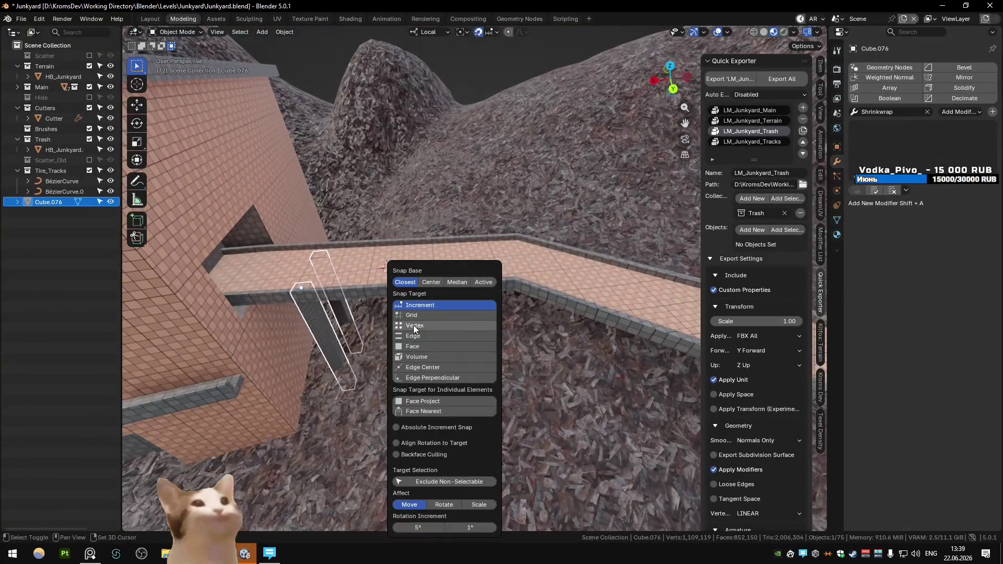
# Set snapping to Face and place the post along the walkway edge in X-ray view
pyautogui.click(431, 345)
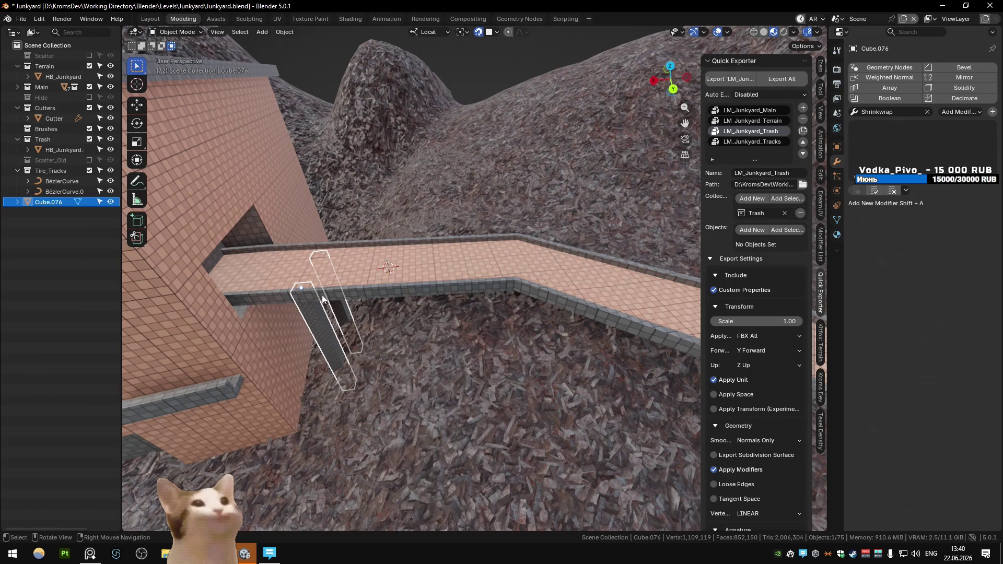
pyautogui.rightClick(325, 265)
pyautogui.hotkey('ctrl', 'shift', 'Tab')
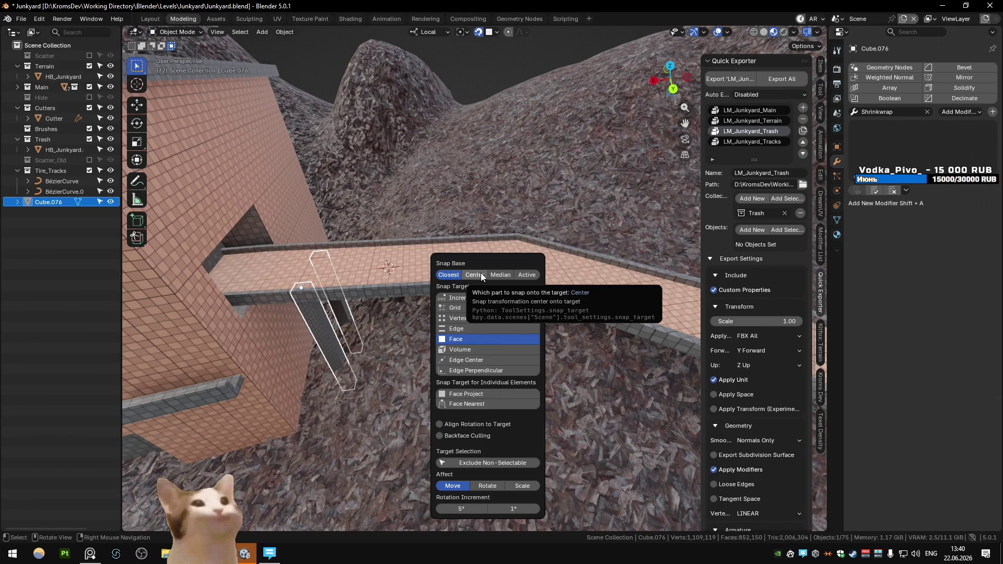
pyautogui.press('g')
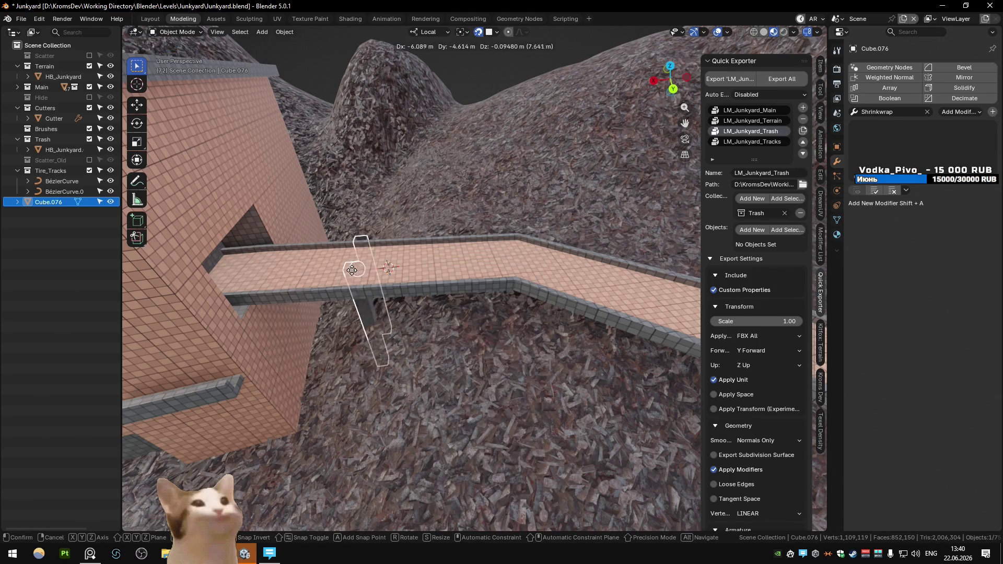
pyautogui.click(320, 283)
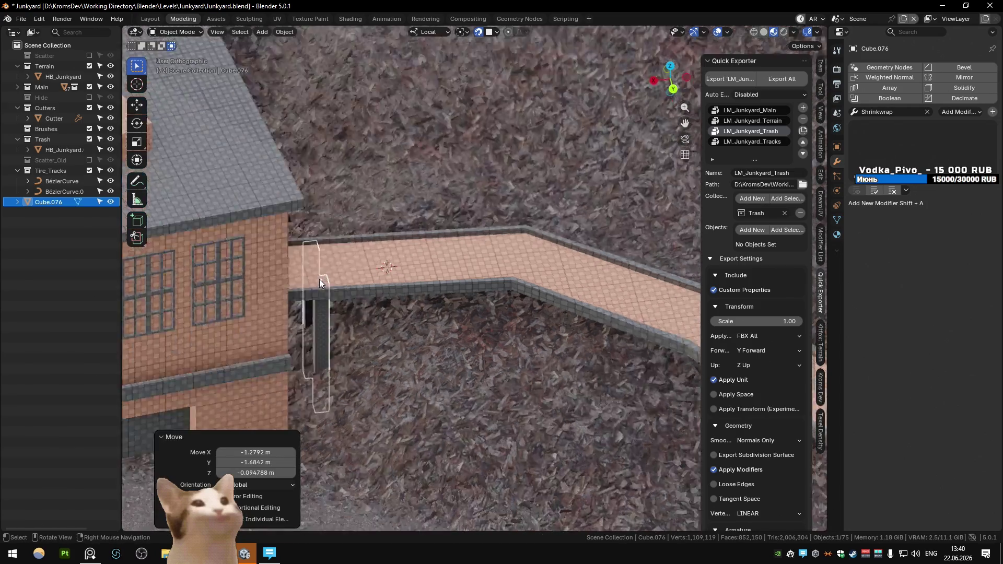
pyautogui.press('KP_7')
pyautogui.press('KP_Decimal')
pyautogui.press('g')
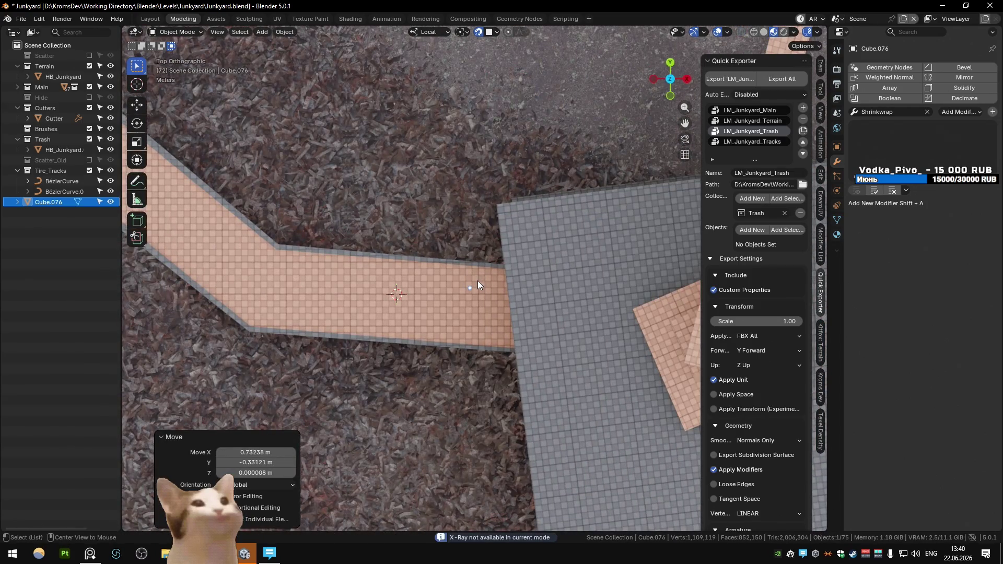
pyautogui.hotkey('alt', 'z')
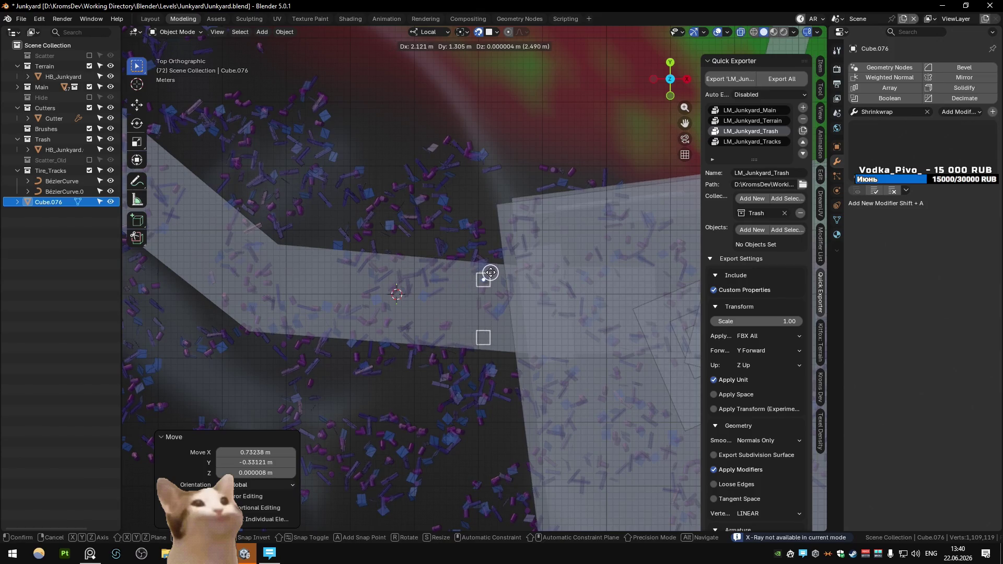
pyautogui.click(556, 300)
# Duplicate the posts further along the walkway, rotating copies 16.2° to follow the bend
pyautogui.hotkey('shift', 'd')
pyautogui.click(365, 274)
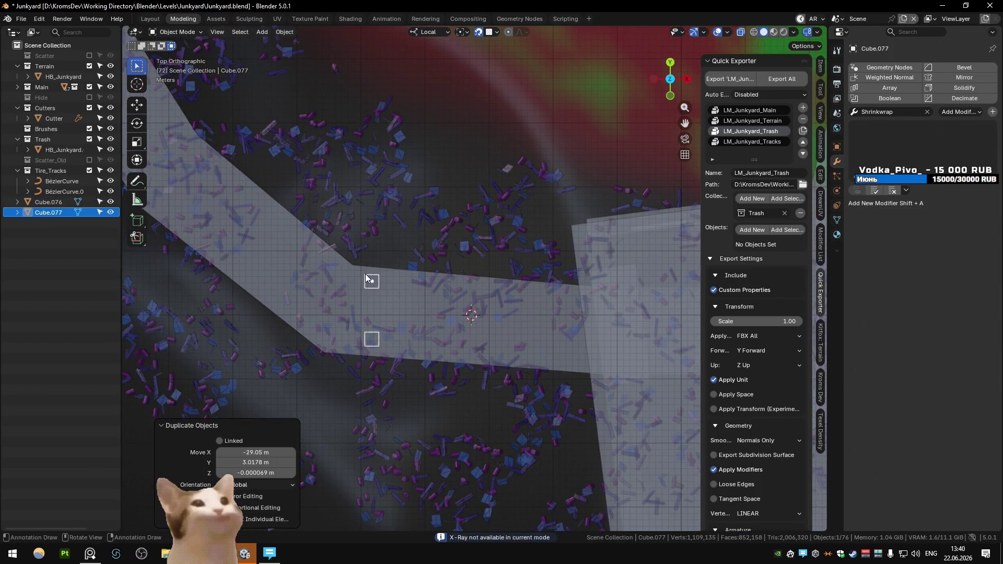
pyautogui.keyDown('shift'); pyautogui.moveTo(410, 278); pyautogui.dragTo(573, 337, button='middle'); pyautogui.keyUp('shift')
pyautogui.press('r')
pyautogui.click(593, 356)
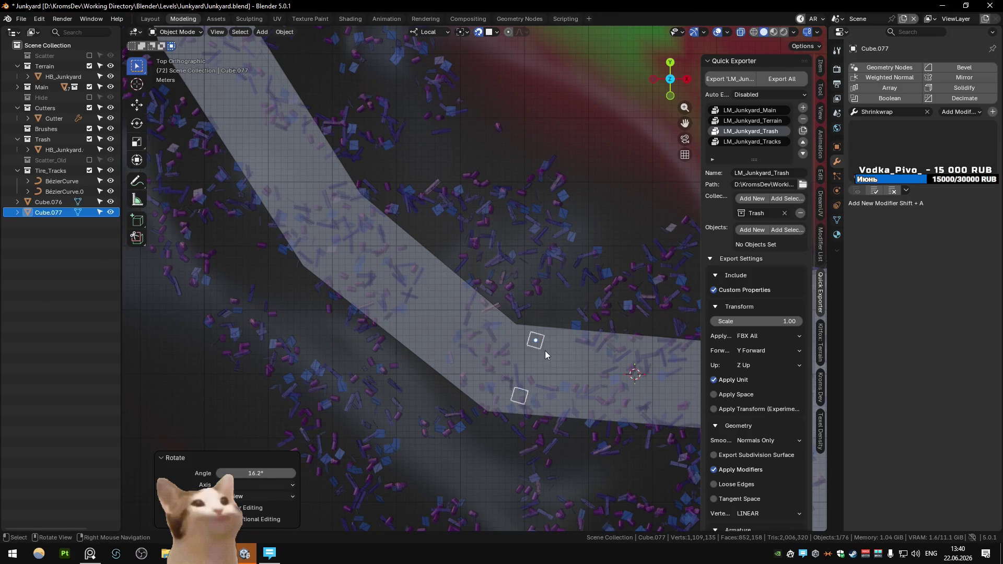
pyautogui.hotkey('shift', 'd')
pyautogui.click(351, 200)
pyautogui.press('r')
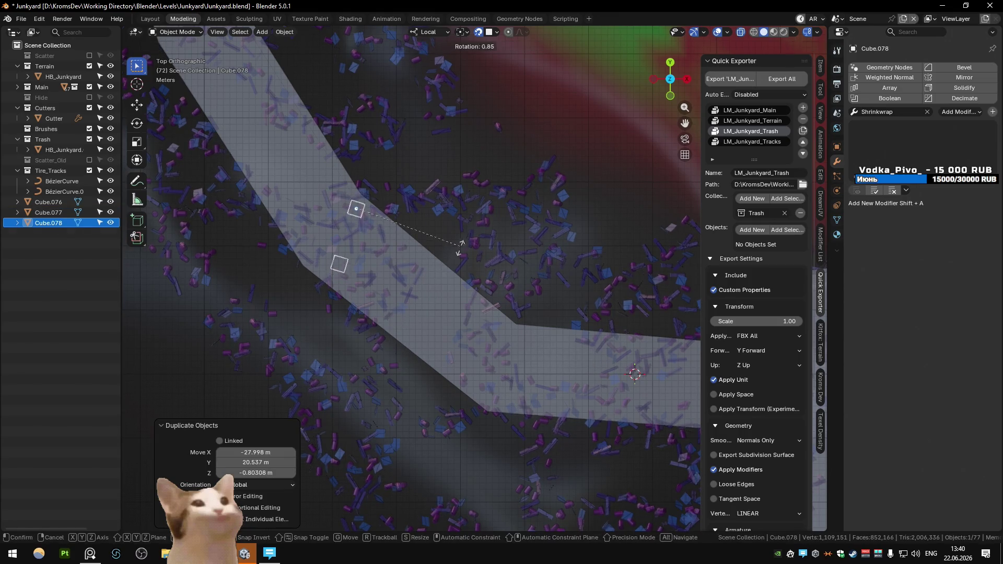
pyautogui.click(430, 294)
pyautogui.press('g')
pyautogui.click(361, 209)
pyautogui.moveTo(360, 210)
pyautogui.keyDown('shift'); pyautogui.mouseDown(button='middle')
pyautogui.moveTo(464, 325)
pyautogui.moveTo(521, 346)
pyautogui.mouseUp(button='middle'); pyautogui.keyUp('shift')
# Add two more post copies along the walkway, rotating one slightly
pyautogui.hotkey('shift', 'd')
pyautogui.click(369, 183)
pyautogui.press('r')
pyautogui.click(440, 249)
pyautogui.keyDown('shift'); pyautogui.moveTo(440, 249); pyautogui.dragTo(530, 410, button='middle'); pyautogui.keyUp('shift')
pyautogui.hotkey('shift', 'd')
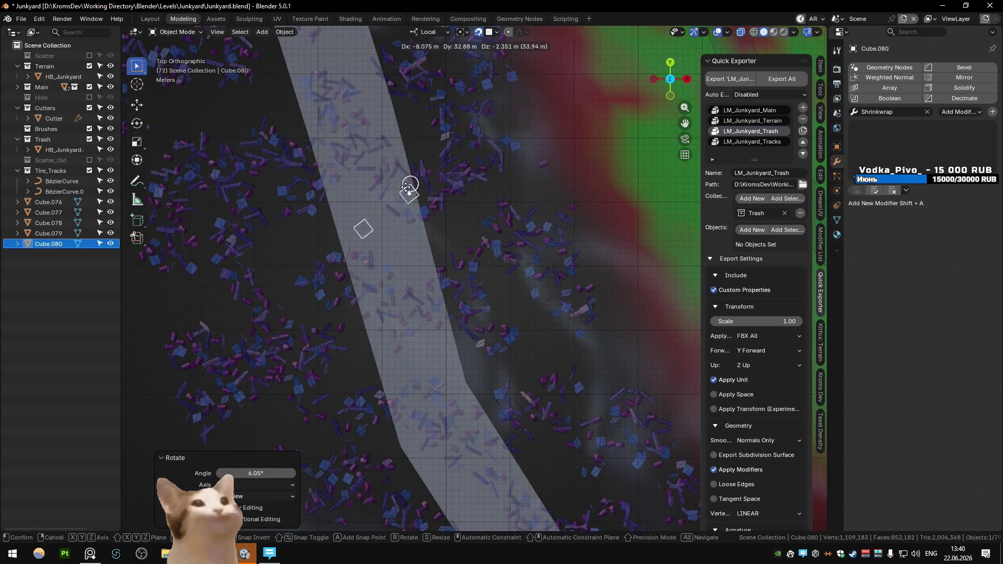
pyautogui.click(406, 187)
pyautogui.keyDown('shift'); pyautogui.moveTo(407, 187); pyautogui.dragTo(466, 291, button='middle'); pyautogui.keyUp('shift')
# Place the final post copies up the walkway, adjusting position and rotation to match
pyautogui.hotkey('shift', 'd')
pyautogui.click(472, 289)
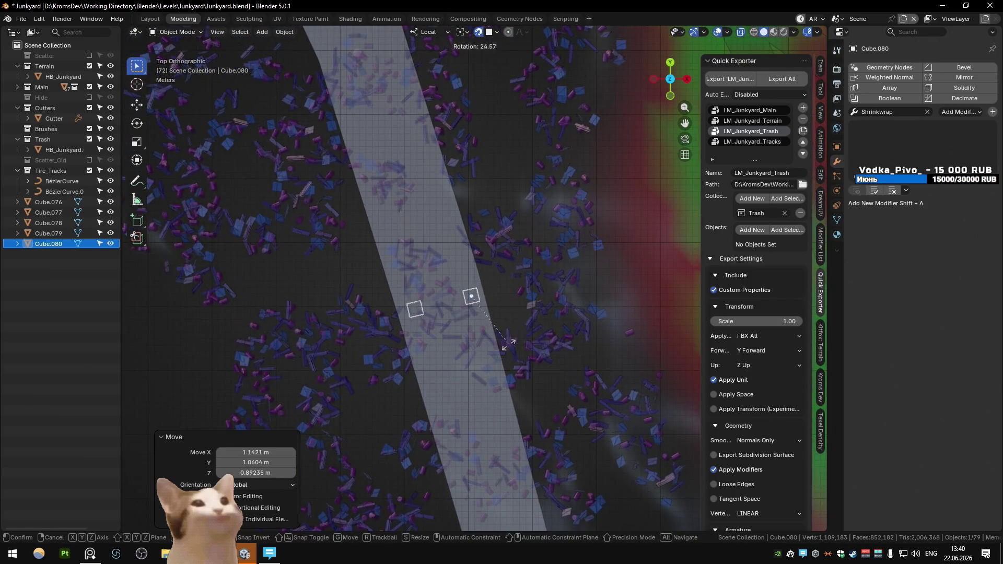
pyautogui.press('g')
pyautogui.click(476, 306)
pyautogui.moveTo(476, 306)
pyautogui.keyDown('shift'); pyautogui.mouseDown(button='middle')
pyautogui.moveTo(447, 195)
pyautogui.moveTo(510, 356)
pyautogui.moveTo(384, 267)
pyautogui.moveTo(393, 320)
pyautogui.moveTo(511, 291)
pyautogui.mouseUp(button='middle'); pyautogui.keyUp('shift')
pyautogui.hotkey('shift', 'd')
pyautogui.click(467, 196)
pyautogui.press('r')
pyautogui.click(482, 197)
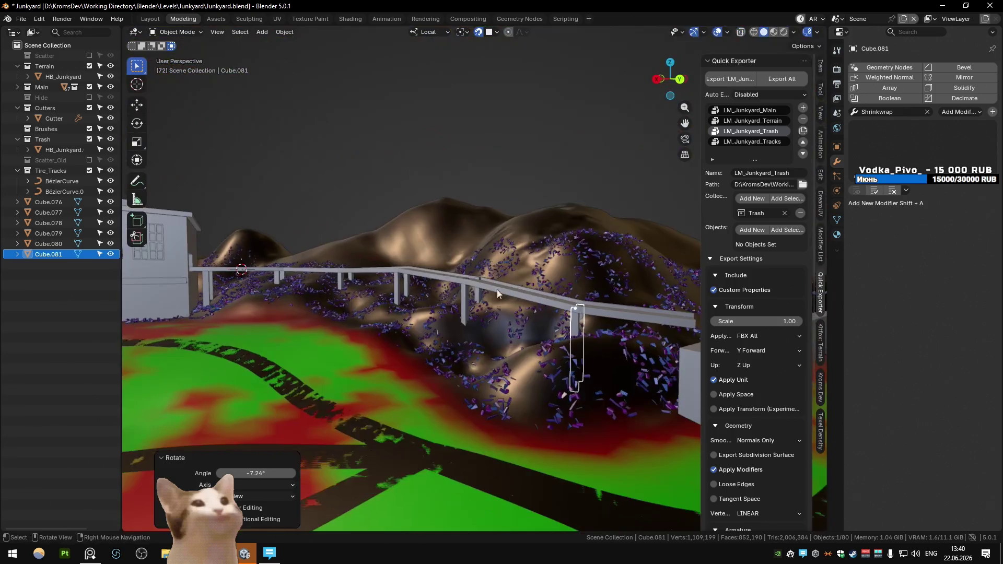
# Switch the viewport to Material Preview, turn off X-ray, and go to the Unity editor
pyautogui.press('z')
pyautogui.click(536, 355)
pyautogui.hotkey('alt', 'z')
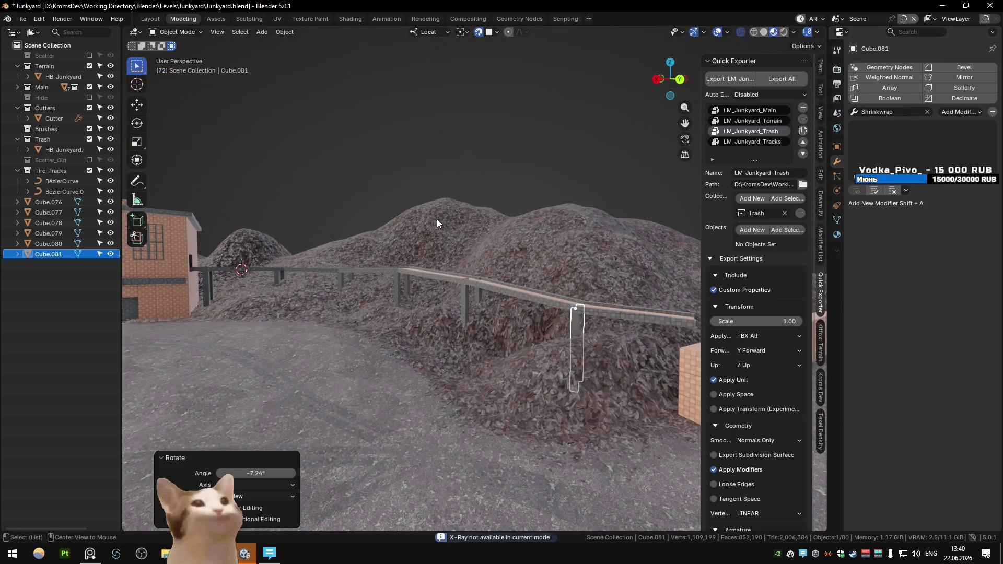
pyautogui.click(399, 177)
pyautogui.rightClick(387, 224)
pyautogui.hotkey('alt', 'Tab')
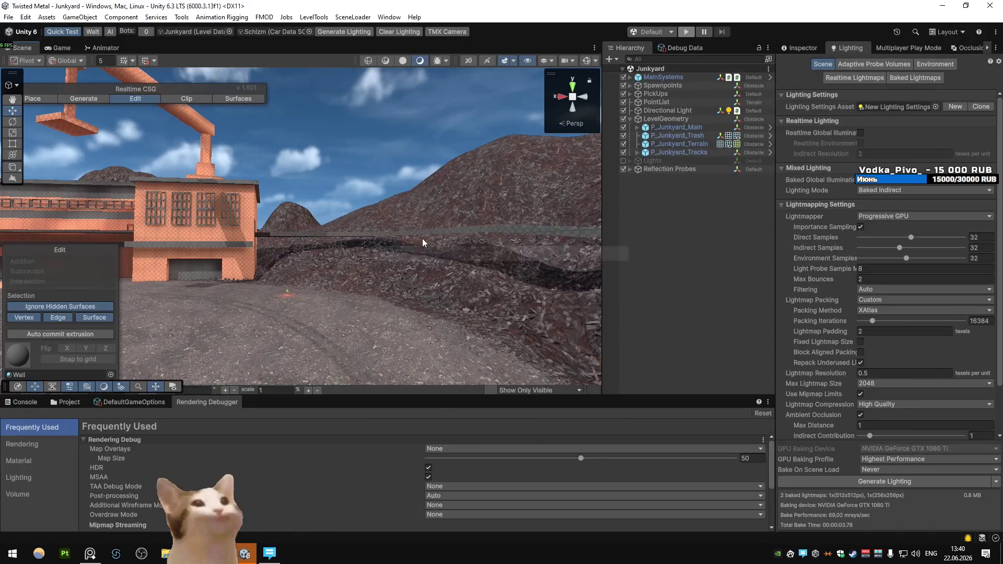
# Back in Blender, move Cube.076 through Cube.081 into the Main collection
pyautogui.hotkey('alt', 'Tab')
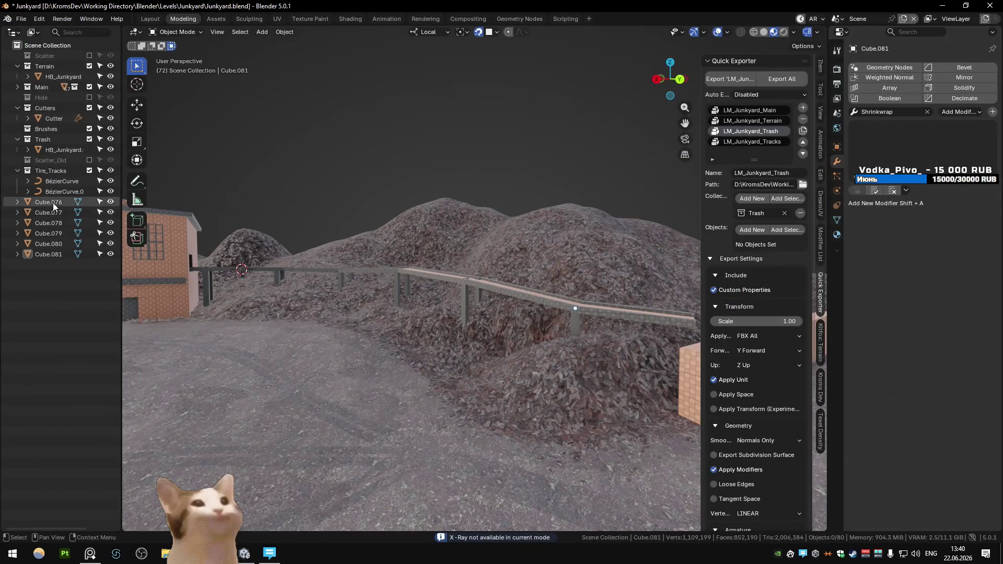
pyautogui.keyDown('shift'); pyautogui.click(54, 206); pyautogui.keyUp('shift')
pyautogui.moveTo(58, 230); pyautogui.dragTo(42, 86)
pyautogui.rightClick(427, 188)
# In Unity's Scene view, fly up close to the junkyard's brick walls
pyautogui.hotkey('alt', 'Tab')
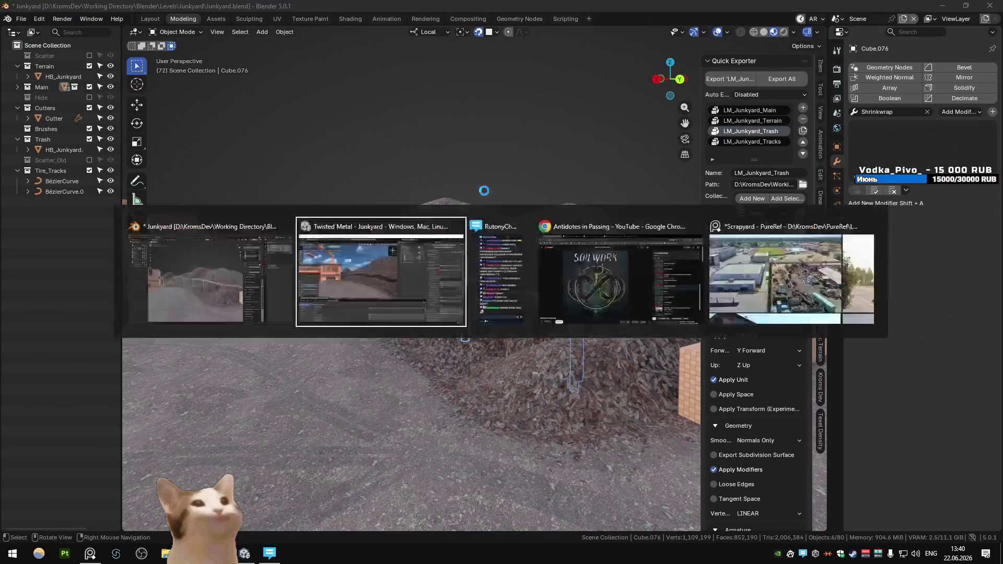
pyautogui.moveTo(330, 188)
pyautogui.mouseDown(button='right')
pyautogui.moveTo(593, 199)
pyautogui.moveTo(406, 233)
pyautogui.mouseUp(button='right')
pyautogui.press('w')
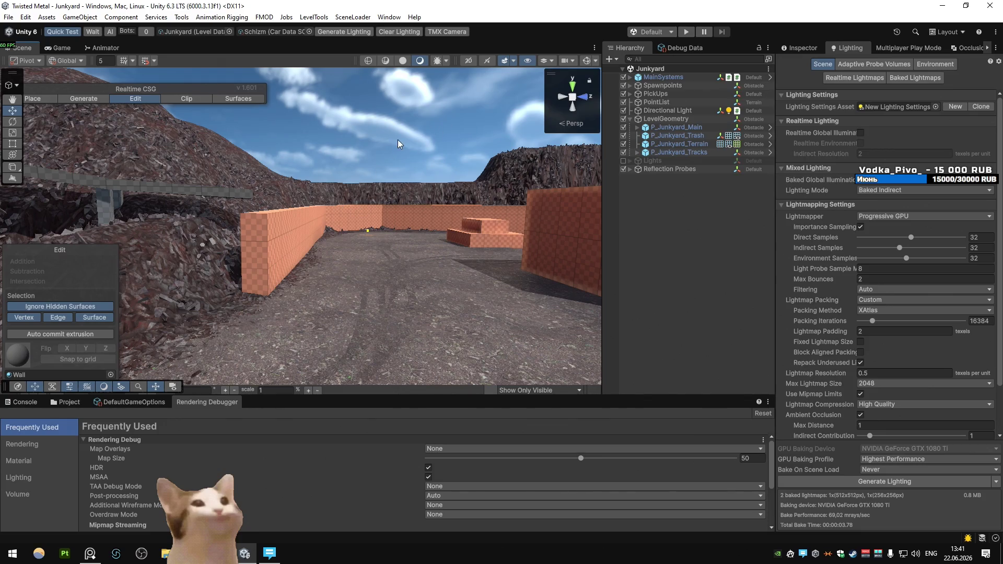
pyautogui.moveTo(305, 191)
pyautogui.mouseDown(button='right')
pyautogui.moveTo(426, 191)
pyautogui.moveTo(407, 179)
pyautogui.moveTo(354, 185)
pyautogui.moveTo(444, 214)
pyautogui.mouseUp(button='right')
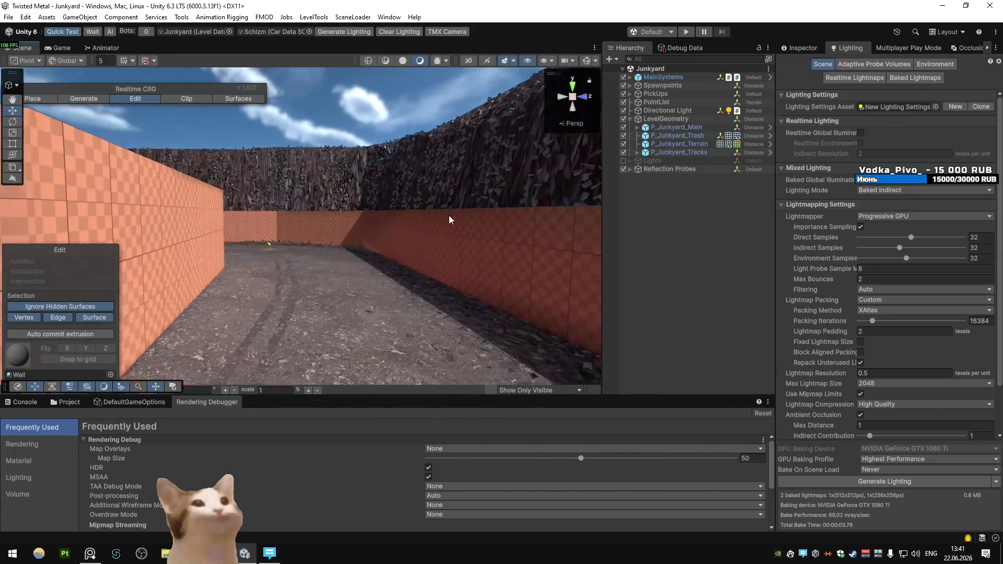
# Return to Blender, look down on the level, and select the HB_Junkyard terrain
pyautogui.hotkey('alt', 'Tab')
pyautogui.click(613, 307)
pyautogui.moveTo(613, 307)
pyautogui.mouseDown(button='right')
pyautogui.moveTo(513, 343)
pyautogui.moveTo(630, 306)
pyautogui.moveTo(432, 268)
pyautogui.moveTo(468, 273)
pyautogui.mouseUp(button='right')
pyautogui.click(468, 272)
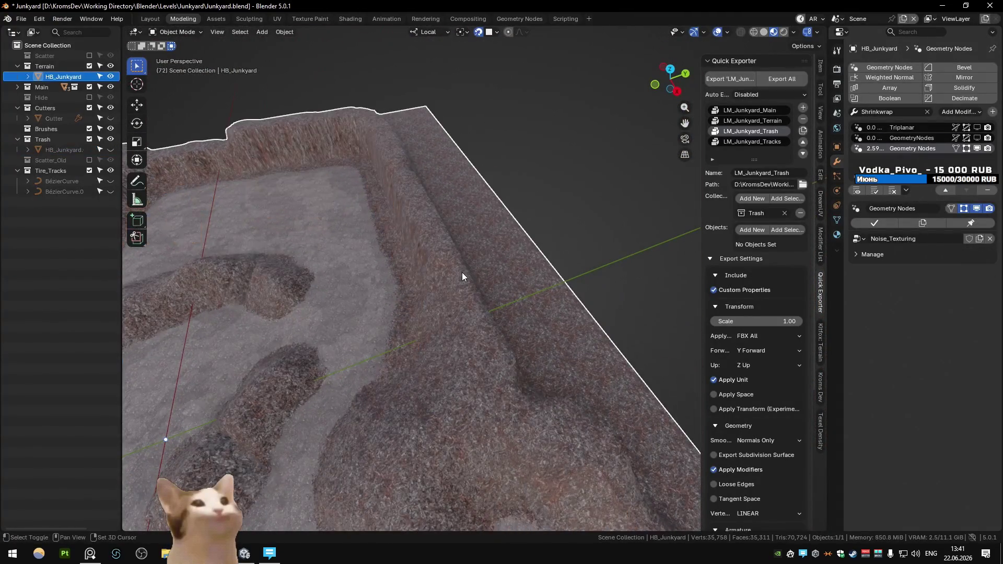
# Hide the trash scatter object HB_Junkyard.001 and bring up the Kitfox terrain sculpt brushes
pyautogui.hotkey('shift', 'h')
pyautogui.hotkey('ctrl', 'z')
pyautogui.hotkey('ctrl', 'z')
pyautogui.press('h')
pyautogui.click(821, 354)
pyautogui.moveTo(653, 282); pyautogui.dragTo(570, 257, button='right')
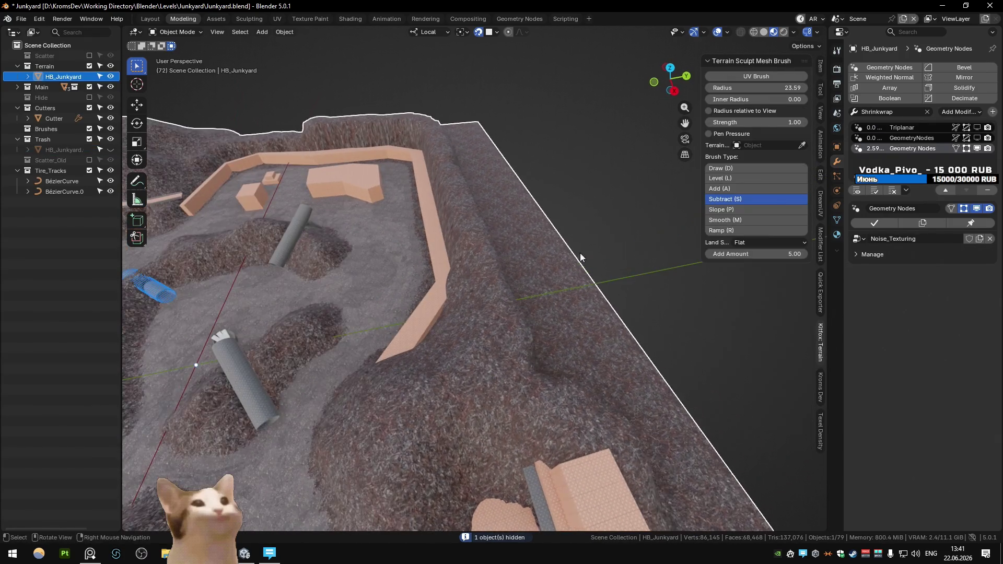
pyautogui.moveTo(575, 196)
pyautogui.mouseDown(button='middle')
pyautogui.moveTo(529, 230)
pyautogui.moveTo(517, 294)
pyautogui.mouseUp(button='middle')
# Flatten the groove and bumps along the walkway wall's edge with the Subtract brush
pyautogui.press('s')
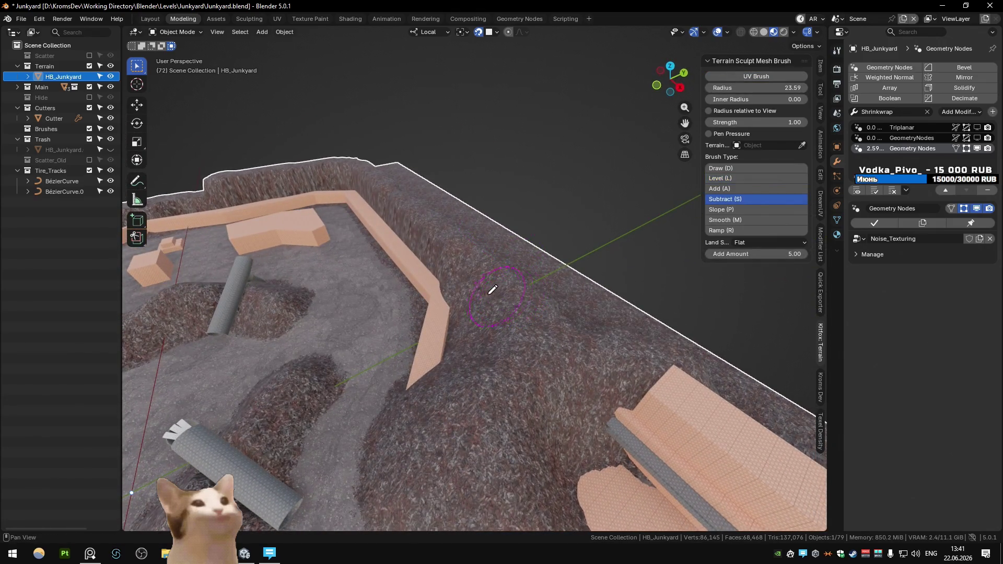
pyautogui.moveTo(441, 240); pyautogui.dragTo(463, 205, button='middle')
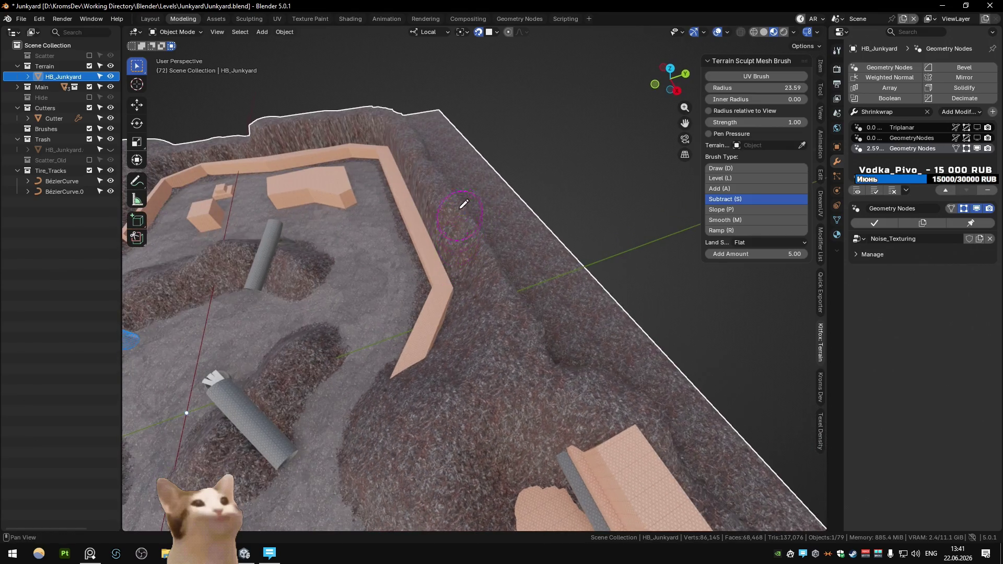
pyautogui.moveTo(421, 145)
pyautogui.mouseDown(button='middle')
pyautogui.moveTo(499, 180)
pyautogui.moveTo(522, 150)
pyautogui.moveTo(513, 243)
pyautogui.mouseUp(button='middle')
pyautogui.moveTo(519, 339)
pyautogui.mouseDown()
pyautogui.moveTo(464, 316)
pyautogui.moveTo(485, 213)
pyautogui.mouseUp()
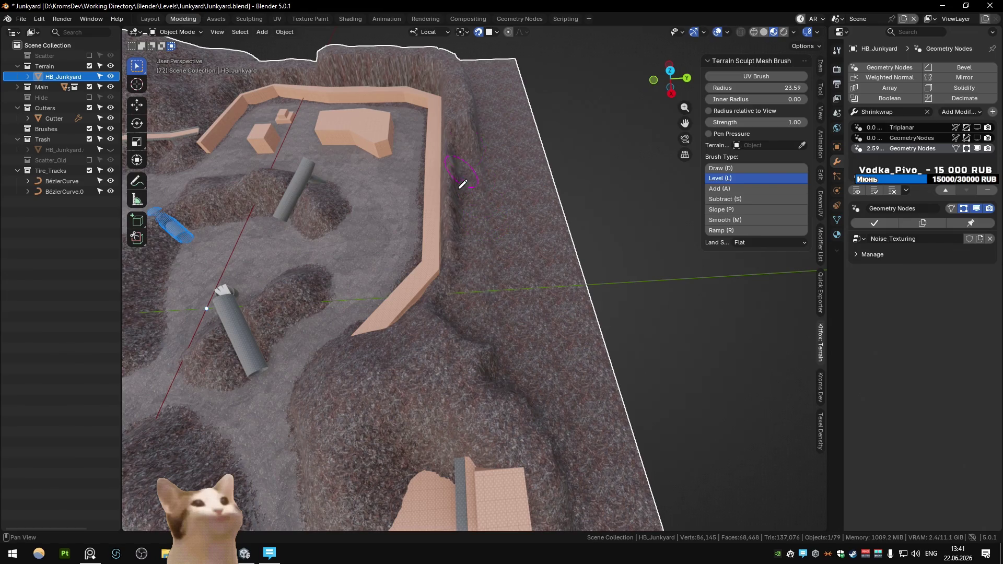
pyautogui.moveTo(440, 197)
pyautogui.keyDown('shift'); pyautogui.mouseDown(button='middle')
pyautogui.moveTo(472, 262)
pyautogui.moveTo(509, 291)
pyautogui.mouseUp(button='middle'); pyautogui.keyUp('shift')
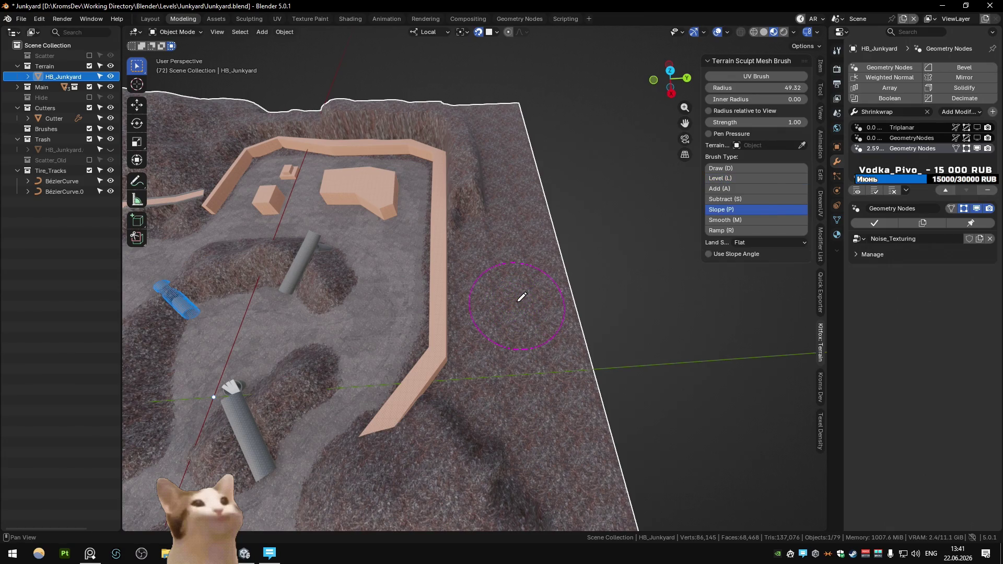
pyautogui.moveTo(464, 152); pyautogui.dragTo(520, 184, button='middle')
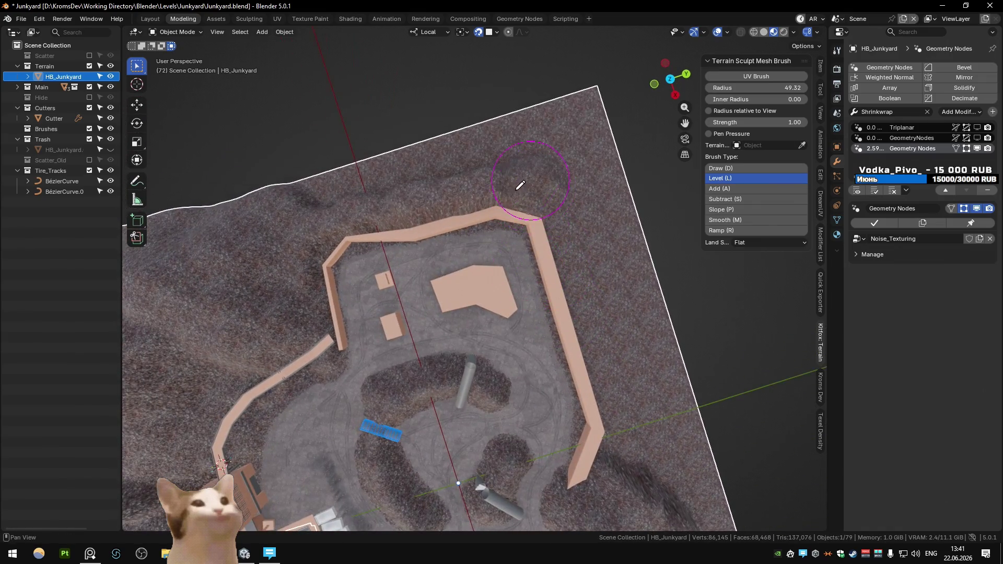
pyautogui.moveTo(501, 189); pyautogui.dragTo(375, 211)
pyautogui.moveTo(390, 210)
pyautogui.mouseDown(button='middle')
pyautogui.moveTo(346, 415)
pyautogui.moveTo(474, 329)
pyautogui.moveTo(468, 297)
pyautogui.mouseUp(button='middle')
# Level the ground at the wall corner with the Level brush
pyautogui.press('s')
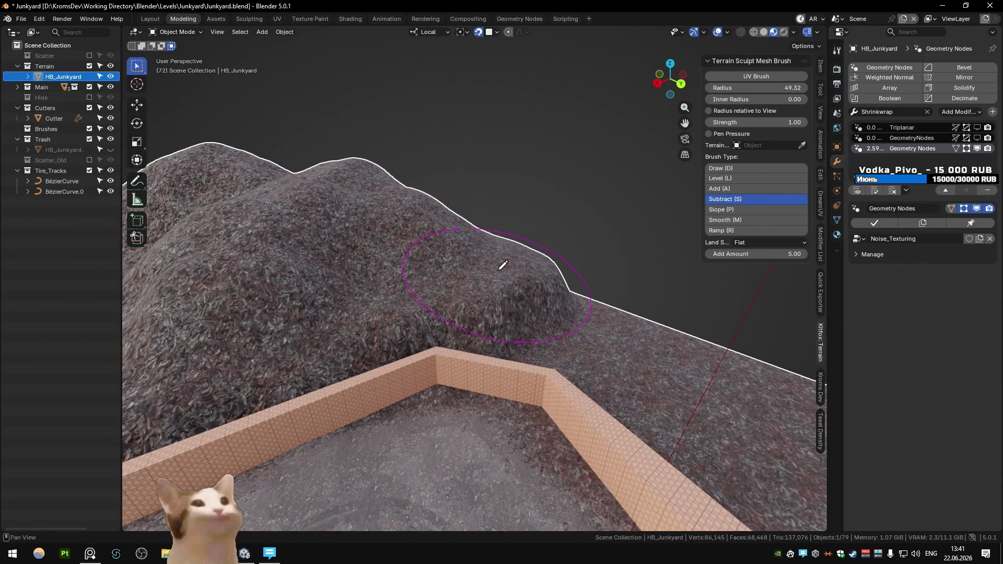
pyautogui.click(732, 180)
pyautogui.moveTo(674, 240); pyautogui.dragTo(592, 308, button='middle')
pyautogui.moveTo(512, 349)
pyautogui.mouseDown()
pyautogui.moveTo(447, 320)
pyautogui.moveTo(532, 328)
pyautogui.mouseUp()
pyautogui.moveTo(535, 305)
pyautogui.mouseDown(button='middle')
pyautogui.moveTo(435, 294)
pyautogui.moveTo(418, 306)
pyautogui.moveTo(631, 234)
pyautogui.mouseUp(button='middle')
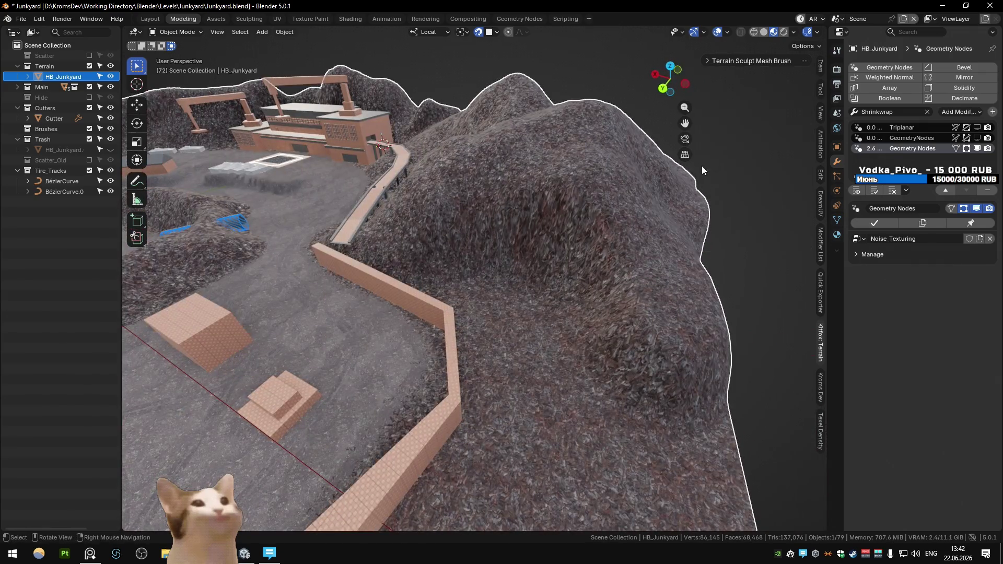
# Build up the rubble mound with the Add brush
pyautogui.click(742, 60)
pyautogui.click(731, 187)
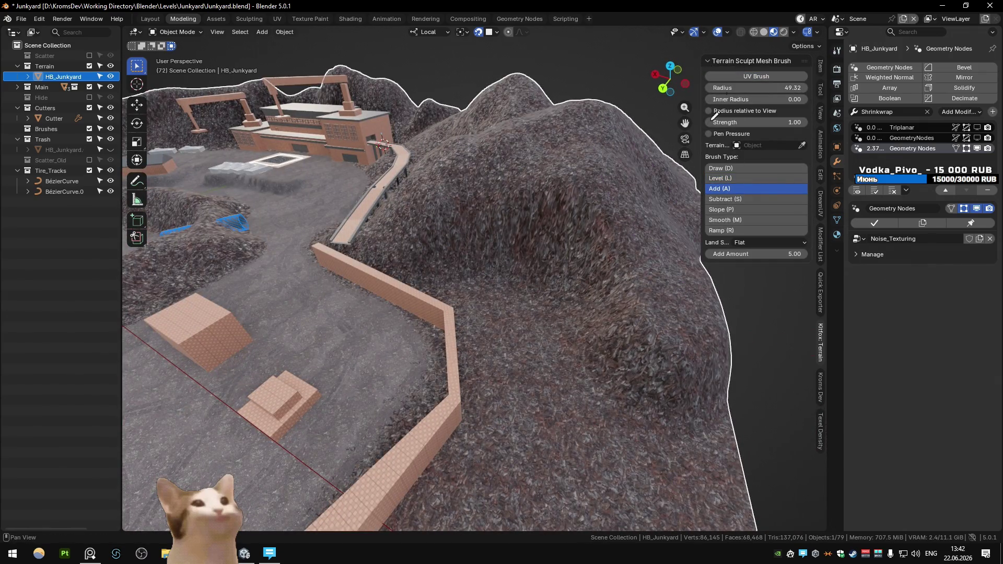
pyautogui.click(525, 286)
pyautogui.click(559, 278)
pyautogui.moveTo(561, 282)
pyautogui.mouseDown(button='middle')
pyautogui.moveTo(582, 264)
pyautogui.moveTo(493, 331)
pyautogui.moveTo(517, 318)
pyautogui.moveTo(531, 328)
pyautogui.mouseUp(button='middle')
# In Edit Mode, select the terrain's border edge loop and shift it -2.5 m along X
pyautogui.press('Tab')
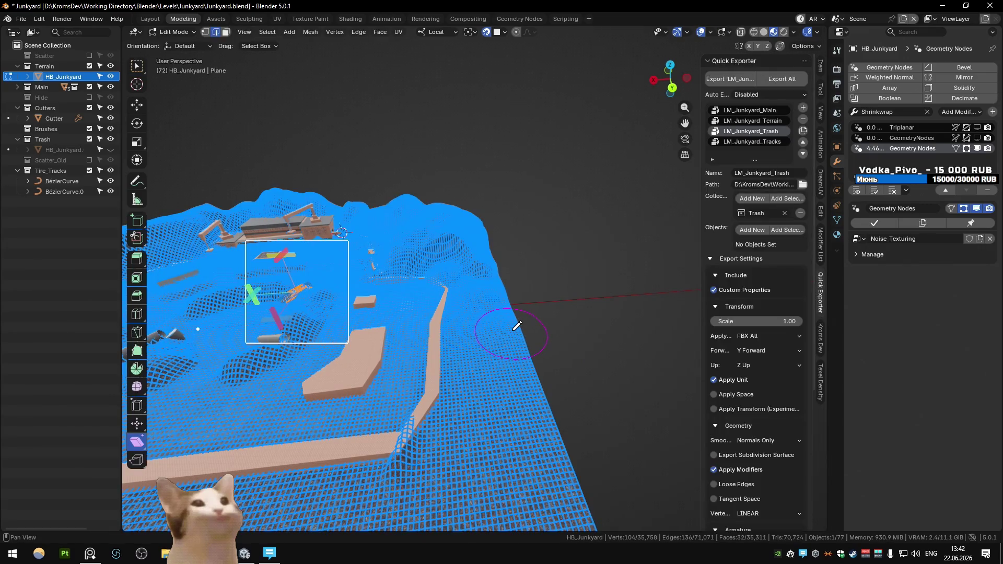
pyautogui.keyDown('shift'); pyautogui.moveTo(512, 334); pyautogui.dragTo(509, 314, button='middle'); pyautogui.keyUp('shift')
pyautogui.click(507, 309)
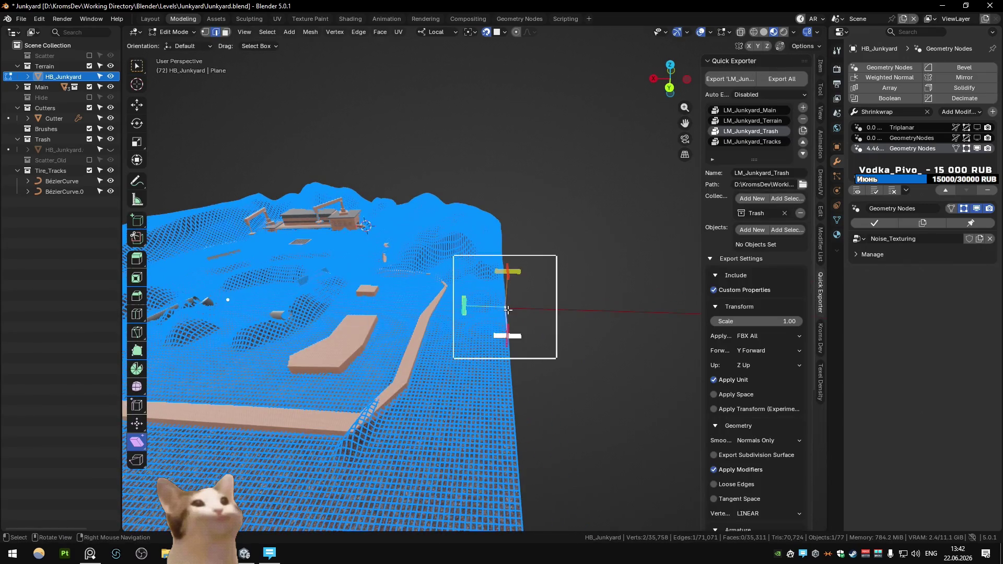
pyautogui.keyDown('alt'); pyautogui.click(511, 375); pyautogui.keyUp('alt')
pyautogui.scroll(-6, 511, 375)
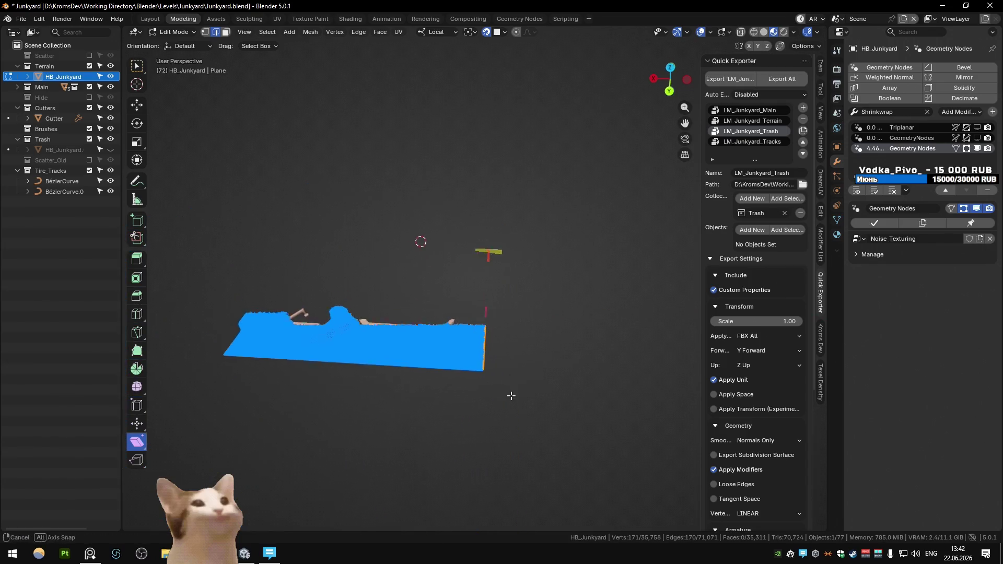
pyautogui.scroll(6, 510, 396)
pyautogui.write('gyx-2.5')
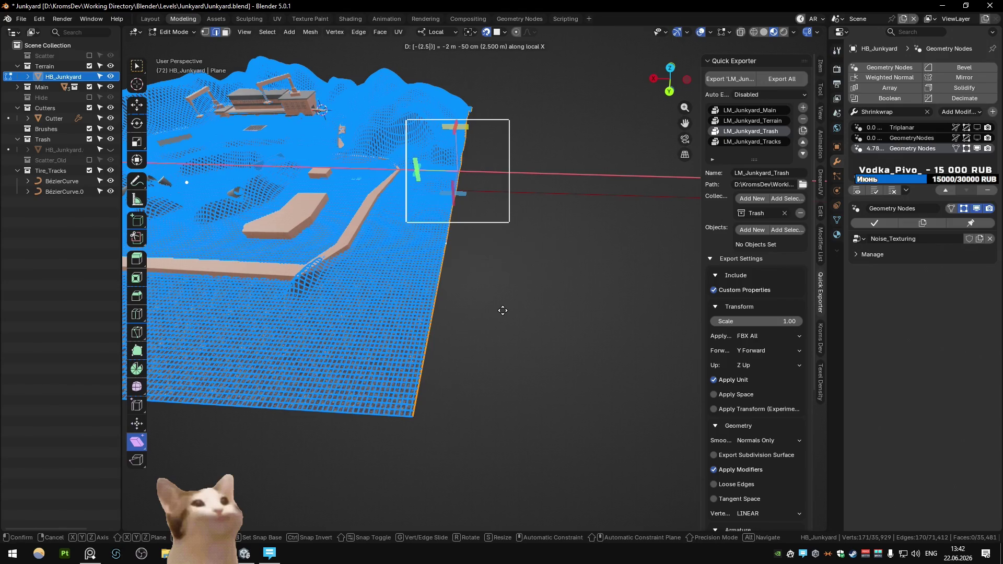
pyautogui.press('Return')
# Merge overlapping vertices and try a -5 m border extrusion, then undo it
pyautogui.scroll(3, 493, 345)
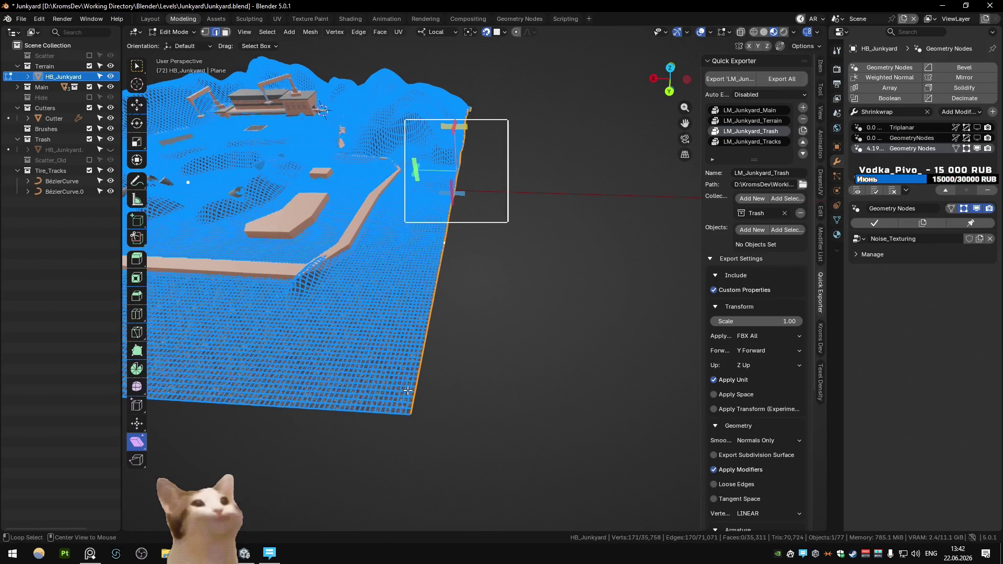
pyautogui.rightClick(533, 301)
pyautogui.click(534, 301)
pyautogui.write('ex-2.')
pyautogui.press('BackSpace')
pyautogui.press('BackSpace')
pyautogui.write('5')
pyautogui.press('Return')
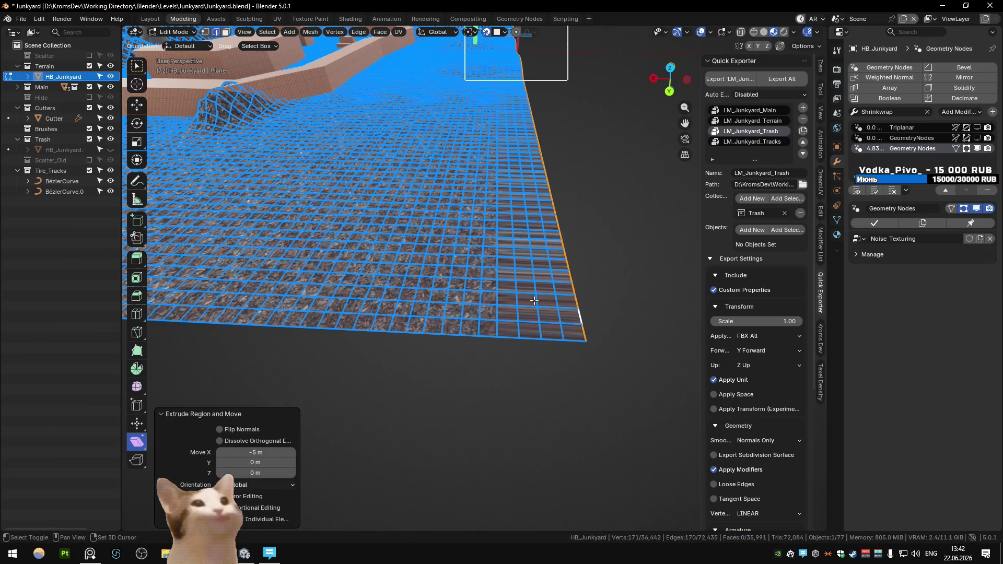
pyautogui.moveTo(559, 283); pyautogui.dragTo(546, 347, button='middle')
pyautogui.scroll(4, 546, 347)
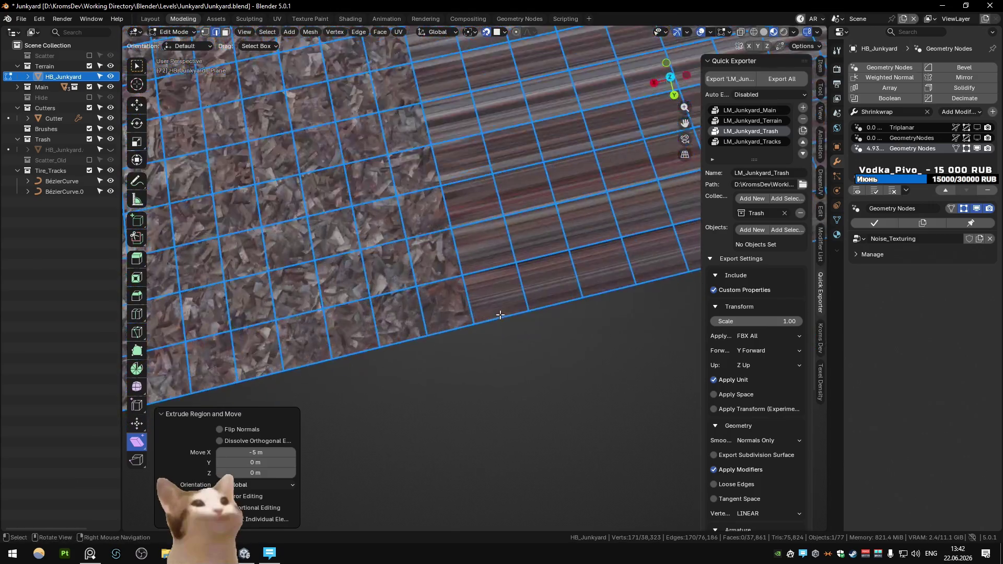
pyautogui.hotkey('ctrl', 'z')
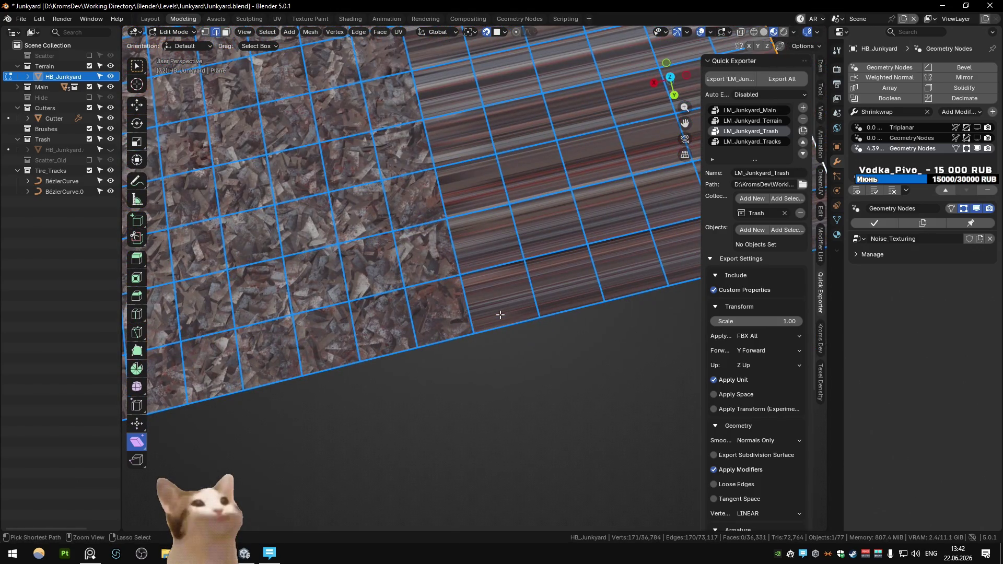
# Extrude the right-hand boundary edge loop -6.25 m outward
pyautogui.click(501, 319)
pyautogui.rightClick(517, 269)
pyautogui.click(548, 306)
pyautogui.moveTo(580, 323)
pyautogui.mouseDown(button='middle')
pyautogui.moveTo(516, 270)
pyautogui.moveTo(365, 295)
pyautogui.mouseUp(button='middle')
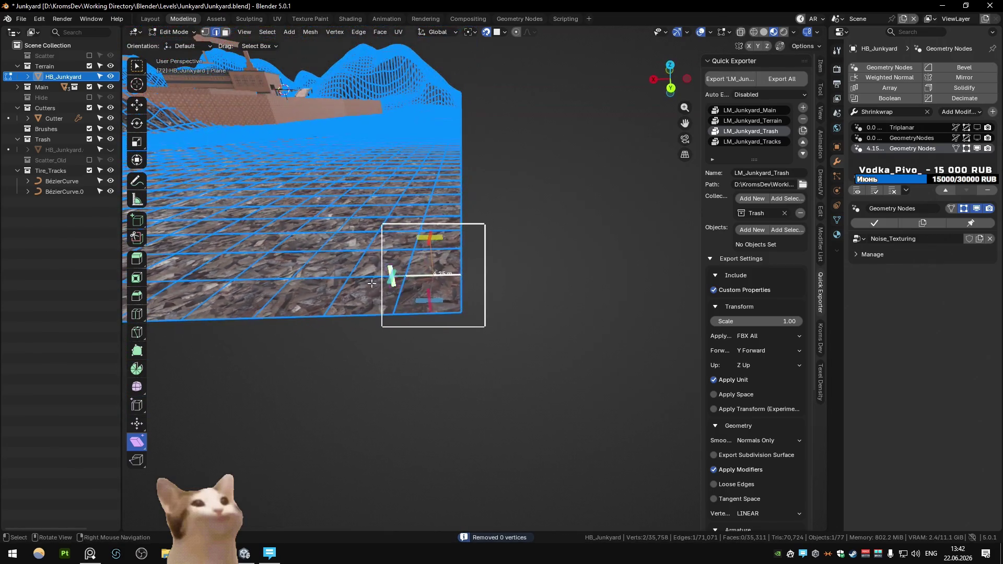
pyautogui.keyDown('alt'); pyautogui.click(463, 260); pyautogui.keyUp('alt')
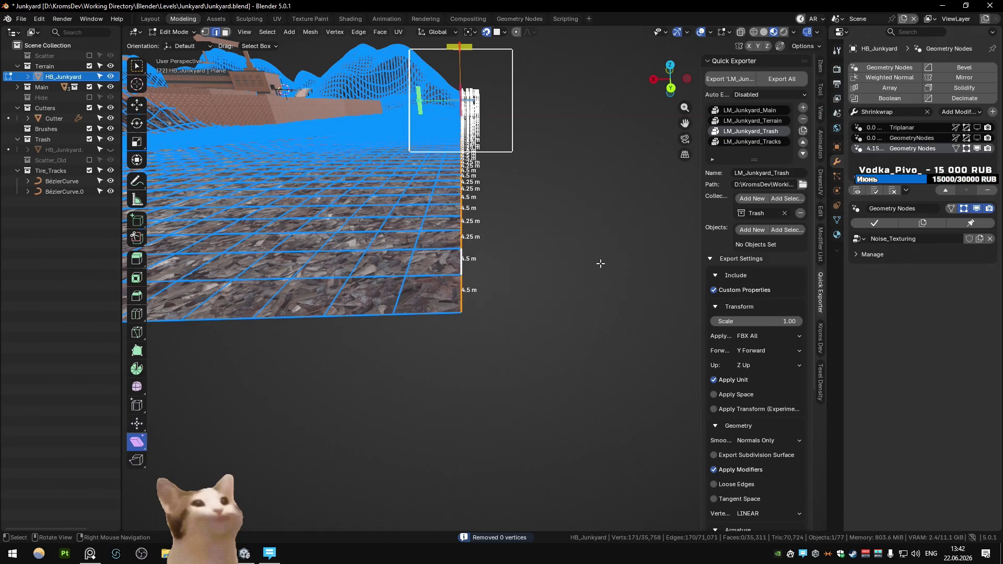
pyautogui.write('e6.25')
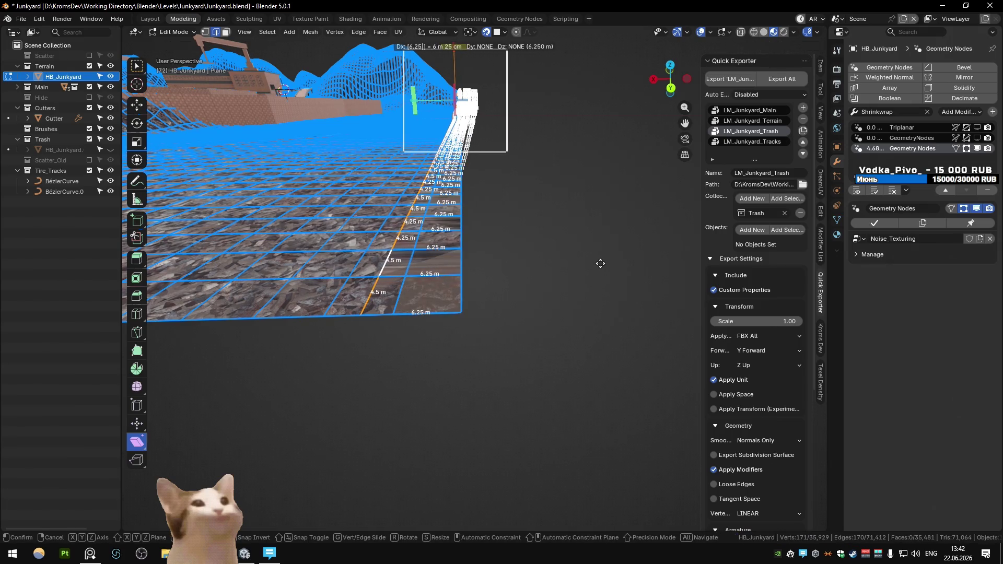
pyautogui.press('-')
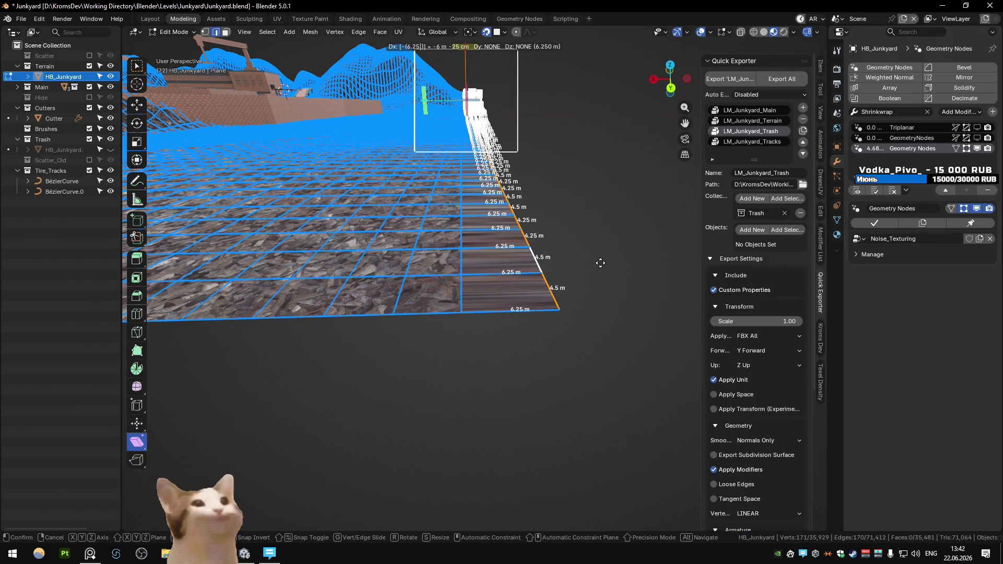
pyautogui.press('Return')
# Merge duplicate vertices and move the right edge loop 4.25 m along X
pyautogui.press('a')
pyautogui.press('m')
pyautogui.click(465, 298)
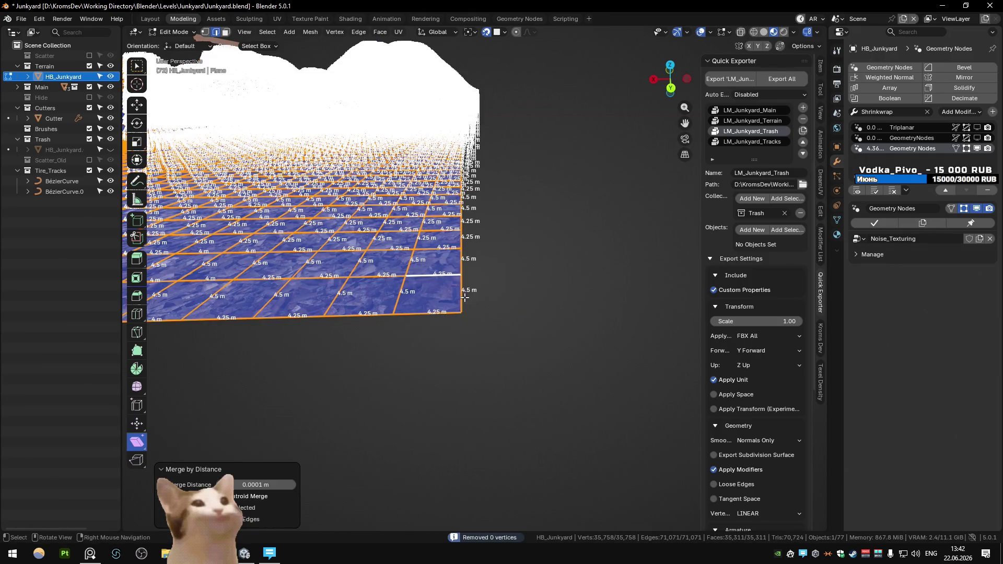
pyautogui.keyDown('alt'); pyautogui.click(462, 290); pyautogui.keyUp('alt')
pyautogui.write('gx4.25')
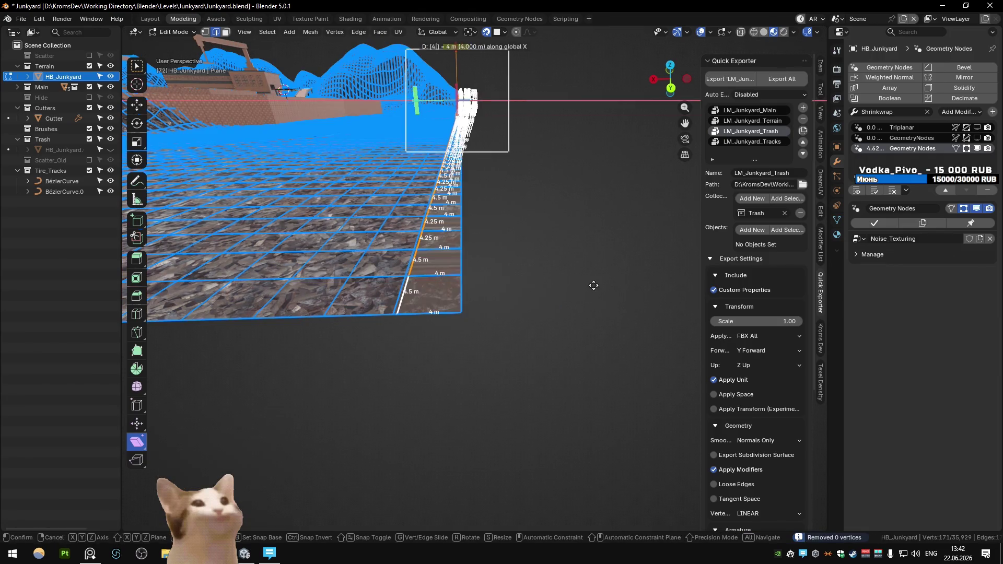
pyautogui.press('Return')
pyautogui.scroll(-5, 522, 275)
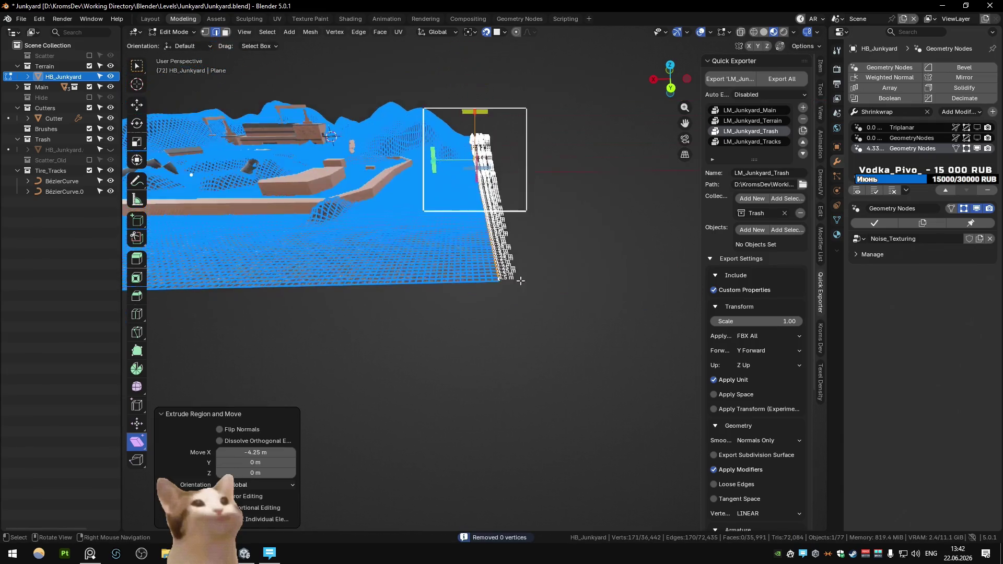
pyautogui.moveTo(256, 452); pyautogui.dragTo(224, 452)
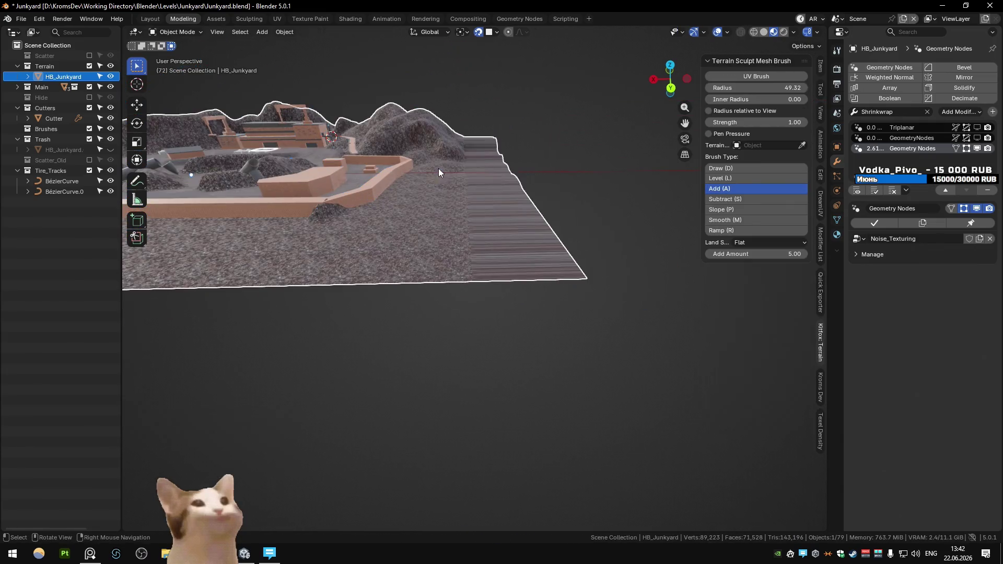
# Move the selection -4.25 m along X and return to Object Mode
pyautogui.press('Tab')
pyautogui.press('Tab')
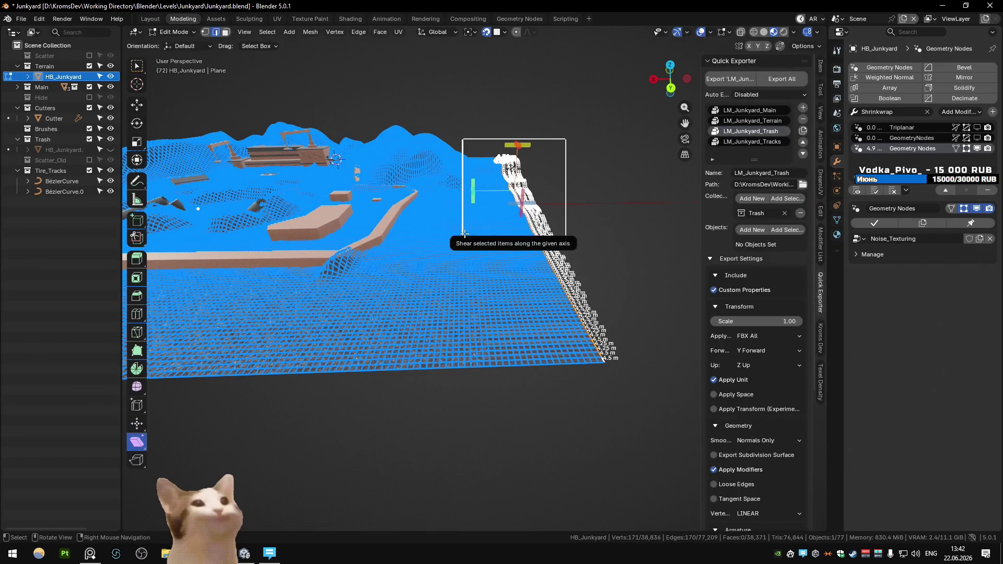
pyautogui.write('gx-4.25')
pyautogui.press('Return')
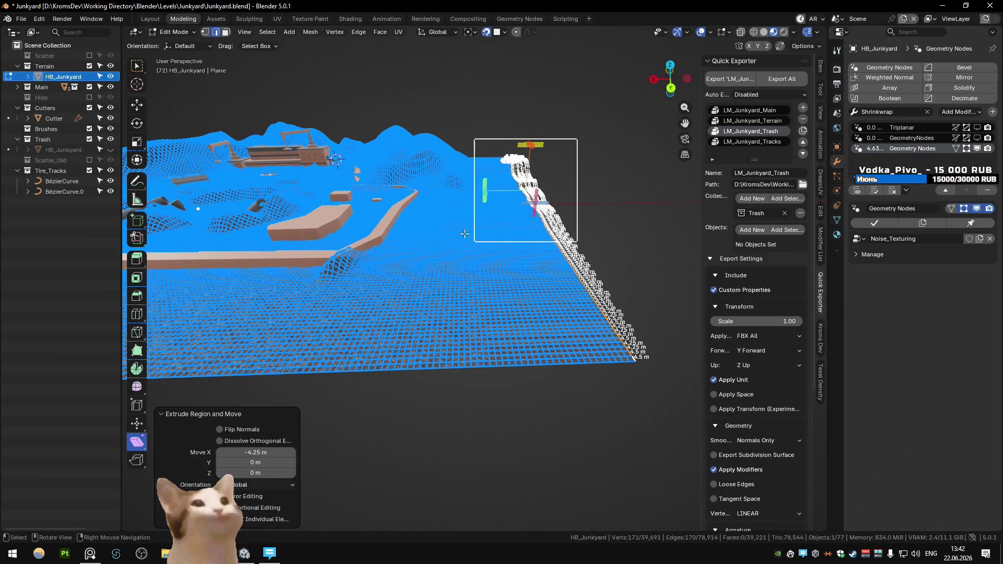
pyautogui.press('Tab')
pyautogui.scroll(5, 460, 255)
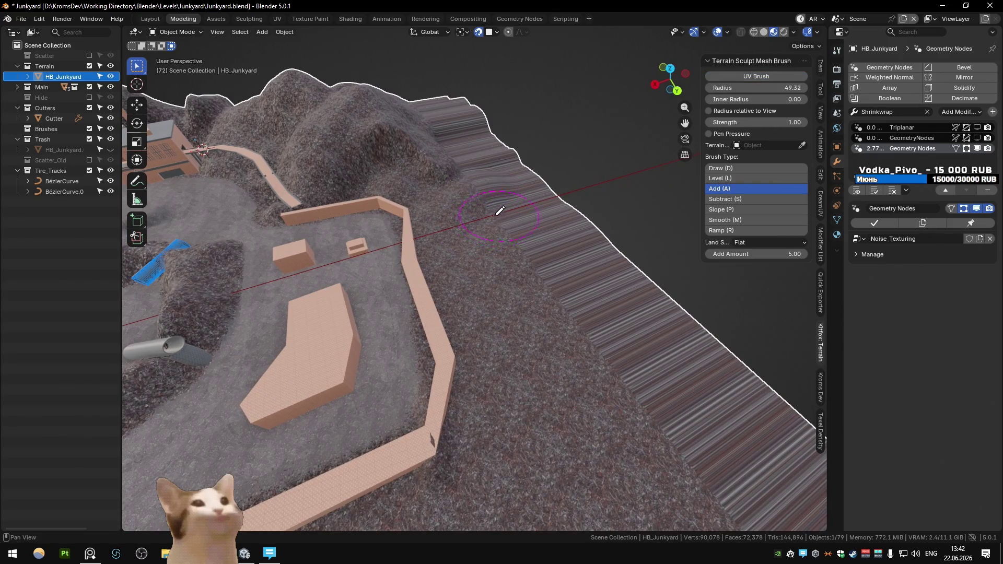
# Build up the top cliff edge with the Add brush, then split the viewport into two side-by-side 3D views
pyautogui.moveTo(456, 124)
pyautogui.mouseDown()
pyautogui.moveTo(495, 190)
pyautogui.moveTo(477, 179)
pyautogui.mouseUp()
pyautogui.moveTo(600, 331); pyautogui.dragTo(541, 208, button='middle')
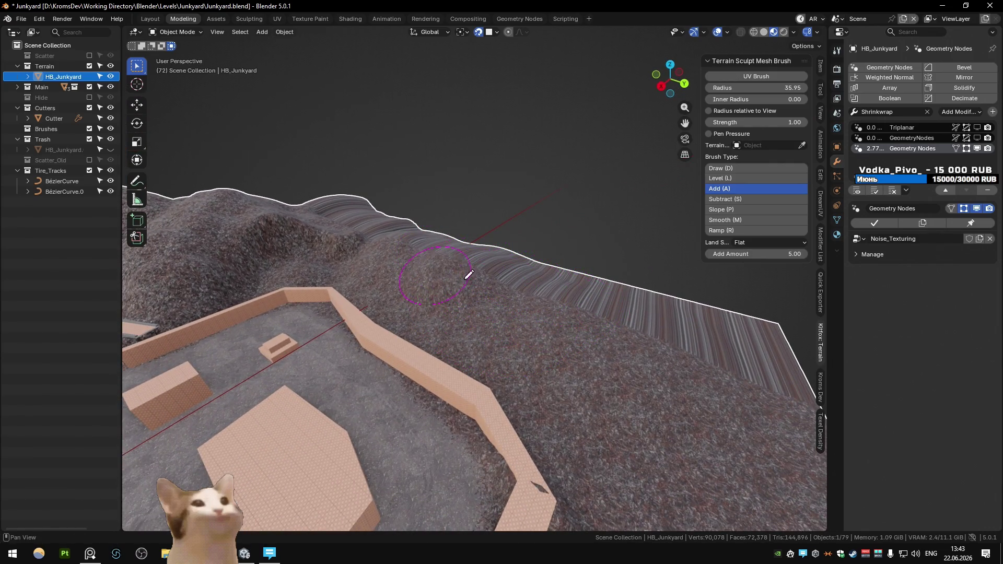
pyautogui.moveTo(610, 380)
pyautogui.mouseDown(button='middle')
pyautogui.moveTo(631, 273)
pyautogui.moveTo(474, 385)
pyautogui.moveTo(488, 394)
pyautogui.moveTo(478, 329)
pyautogui.mouseUp(button='middle')
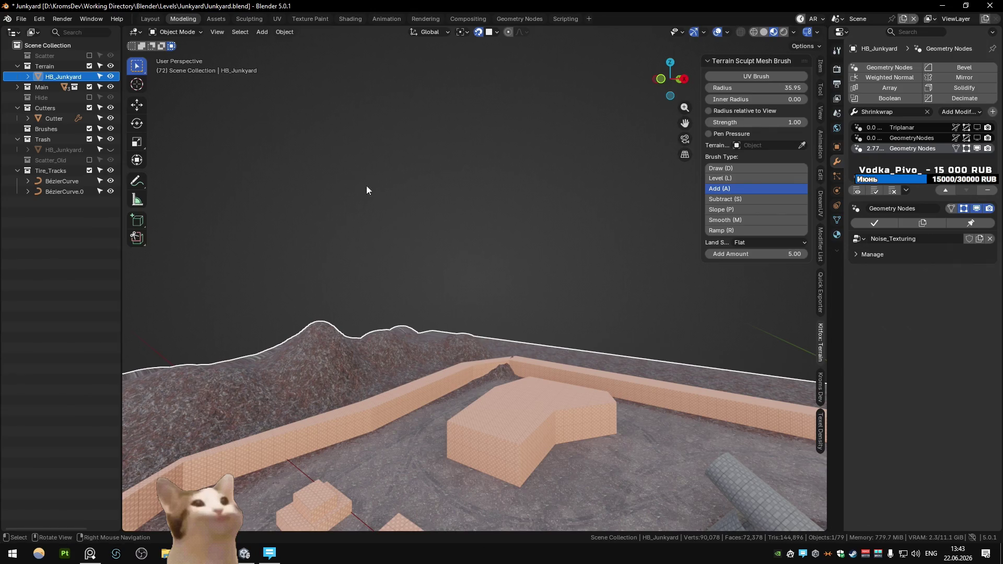
pyautogui.moveTo(122, 27)
pyautogui.mouseDown()
pyautogui.moveTo(293, 156)
pyautogui.moveTo(317, 157)
pyautogui.mouseUp()
# Use Walk navigation to set the left view at ground level along the tire tracks
pyautogui.press('n')
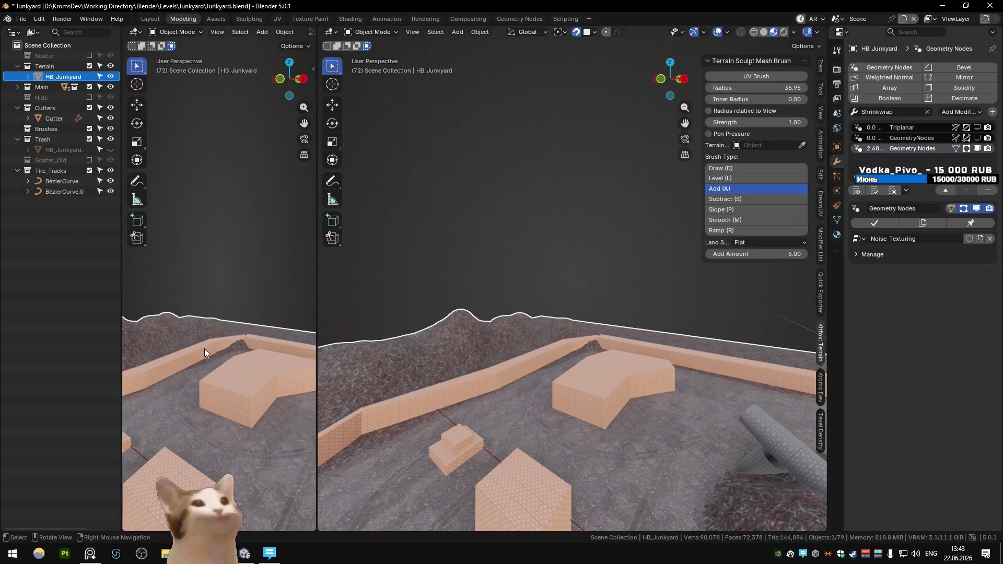
pyautogui.scroll(5, 205, 347)
pyautogui.hotkey('shift', '`')
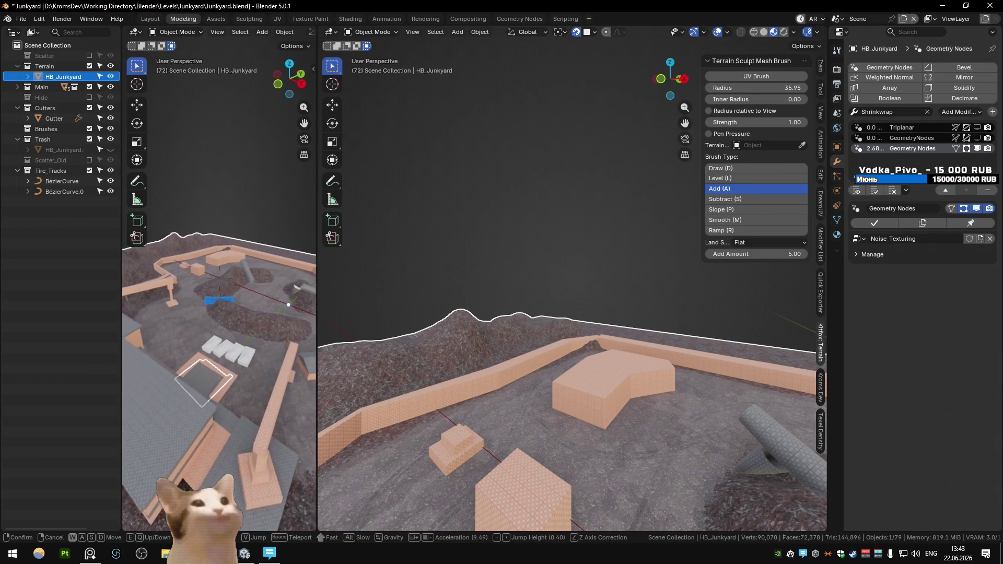
pyautogui.scroll(3, 219, 277)
pyautogui.press('q')
pyautogui.press('w')
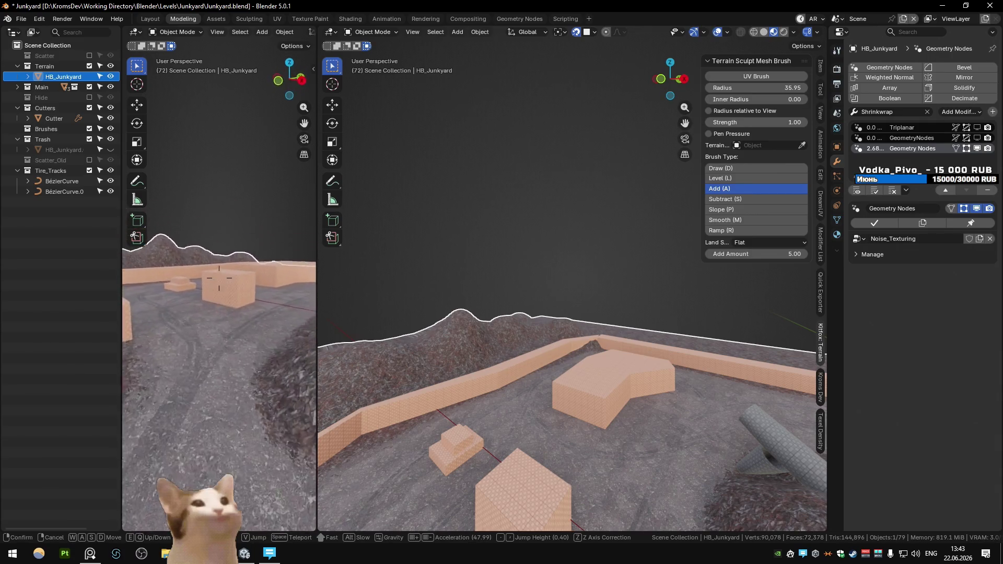
pyautogui.click(219, 277)
# In the right view, raise a large bulge near the right edge with Add Amount 20
pyautogui.moveTo(455, 392)
pyautogui.mouseDown(button='middle')
pyautogui.moveTo(493, 353)
pyautogui.moveTo(574, 224)
pyautogui.mouseUp(button='middle')
pyautogui.scroll(5, 517, 302)
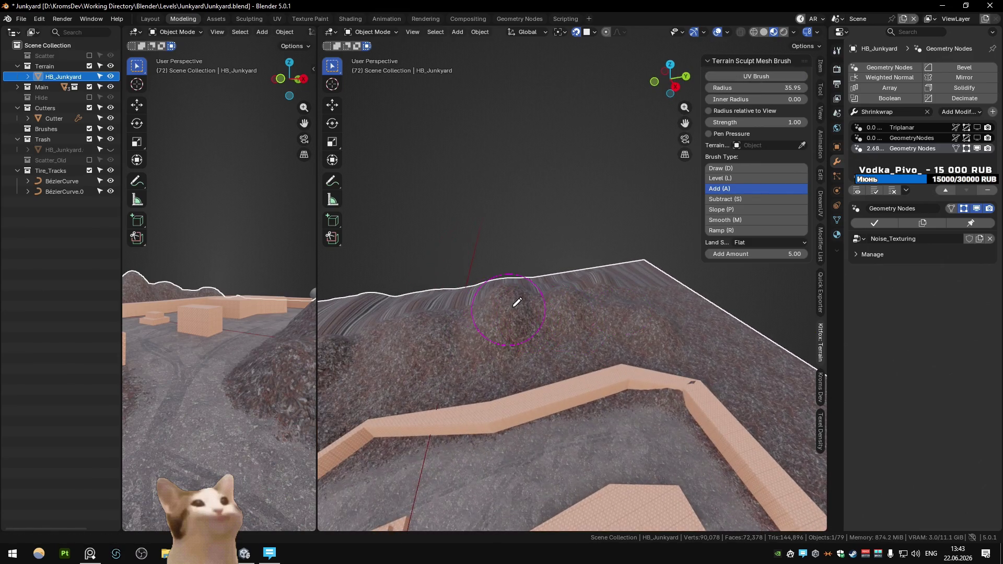
pyautogui.moveTo(513, 306)
pyautogui.mouseDown(button='middle')
pyautogui.moveTo(522, 282)
pyautogui.moveTo(666, 340)
pyautogui.mouseUp(button='middle')
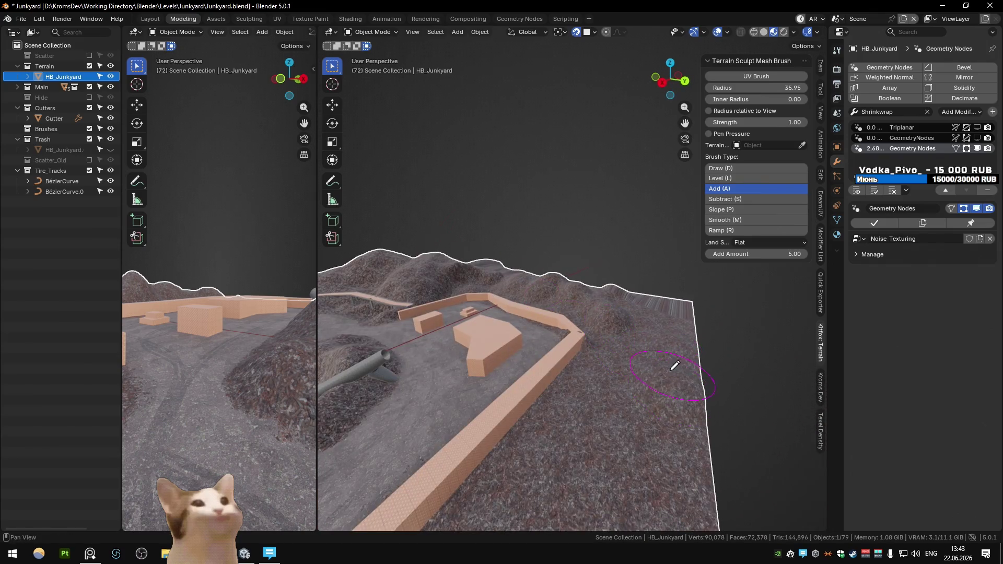
pyautogui.moveTo(645, 397)
pyautogui.mouseDown(button='middle')
pyautogui.moveTo(622, 280)
pyautogui.moveTo(592, 288)
pyautogui.mouseUp(button='middle')
pyautogui.moveTo(578, 309)
pyautogui.mouseDown()
pyautogui.moveTo(559, 409)
pyautogui.moveTo(541, 367)
pyautogui.mouseUp()
pyautogui.click(764, 256)
pyautogui.write('20')
pyautogui.press('Return')
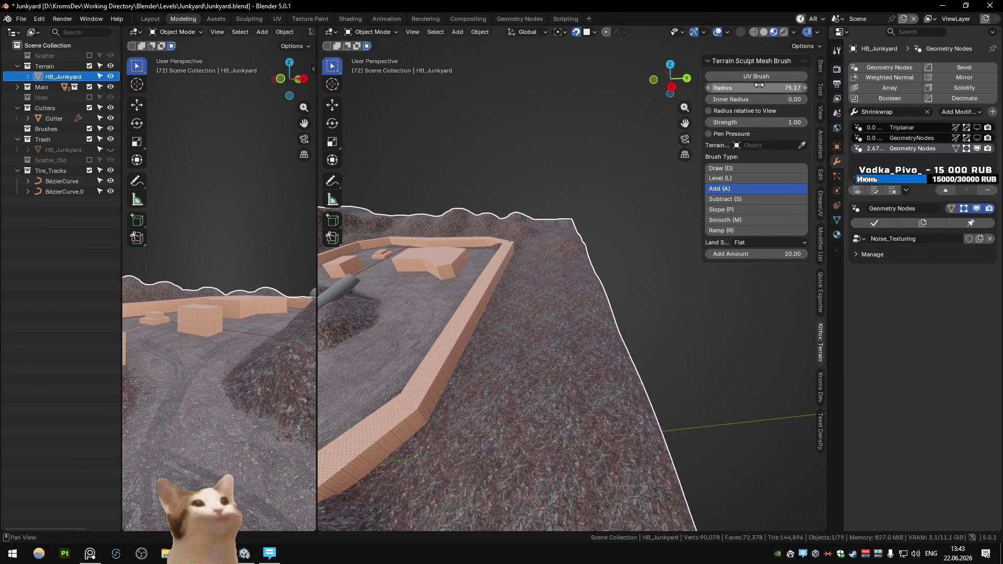
pyautogui.moveTo(563, 314)
pyautogui.mouseDown()
pyautogui.moveTo(577, 251)
pyautogui.moveTo(566, 295)
pyautogui.moveTo(580, 311)
pyautogui.moveTo(576, 283)
pyautogui.mouseUp()
# Reduce the Add brush amount to 5 while viewing the wall corner from above
pyautogui.moveTo(576, 283)
pyautogui.mouseDown(button='middle')
pyautogui.moveTo(553, 311)
pyautogui.moveTo(566, 264)
pyautogui.mouseUp(button='middle')
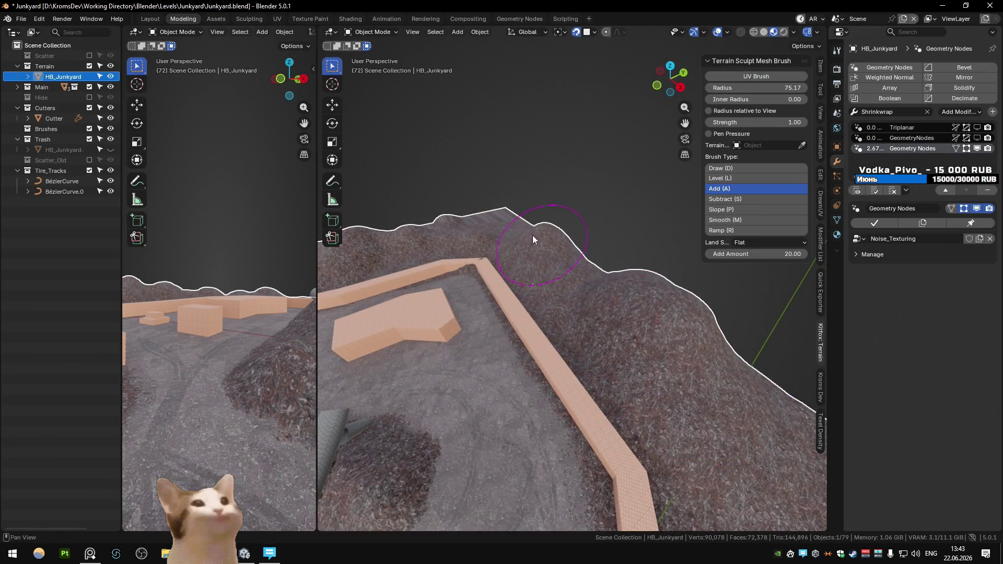
pyautogui.scroll(5, 541, 232)
pyautogui.scroll(-5, 542, 232)
pyautogui.moveTo(648, 300)
pyautogui.mouseDown(button='middle')
pyautogui.moveTo(548, 286)
pyautogui.moveTo(564, 211)
pyautogui.moveTo(586, 186)
pyautogui.moveTo(649, 226)
pyautogui.moveTo(594, 275)
pyautogui.moveTo(535, 240)
pyautogui.mouseUp(button='middle')
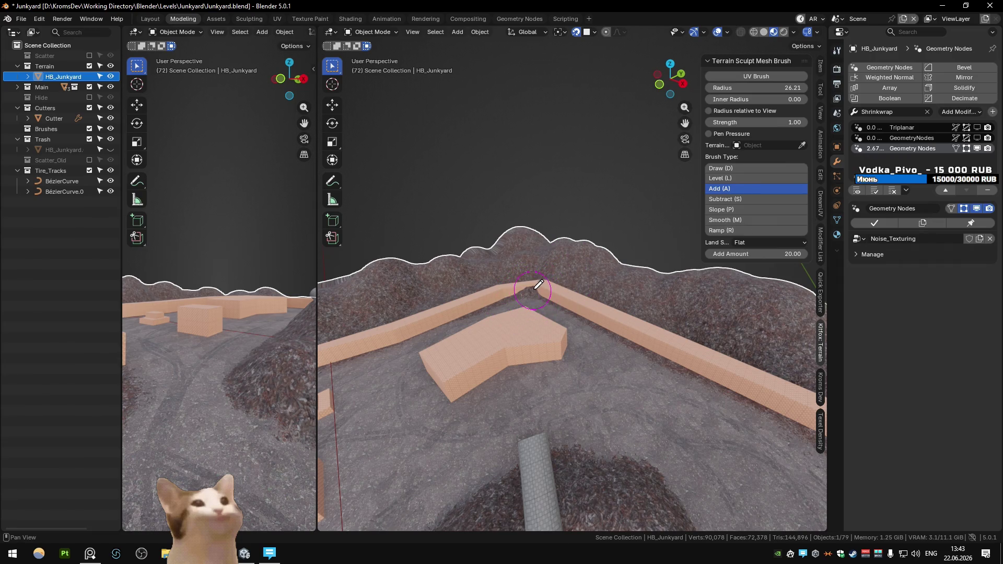
pyautogui.moveTo(538, 285)
pyautogui.mouseDown(button='middle')
pyautogui.moveTo(546, 197)
pyautogui.moveTo(529, 232)
pyautogui.moveTo(568, 170)
pyautogui.moveTo(543, 214)
pyautogui.mouseUp(button='middle')
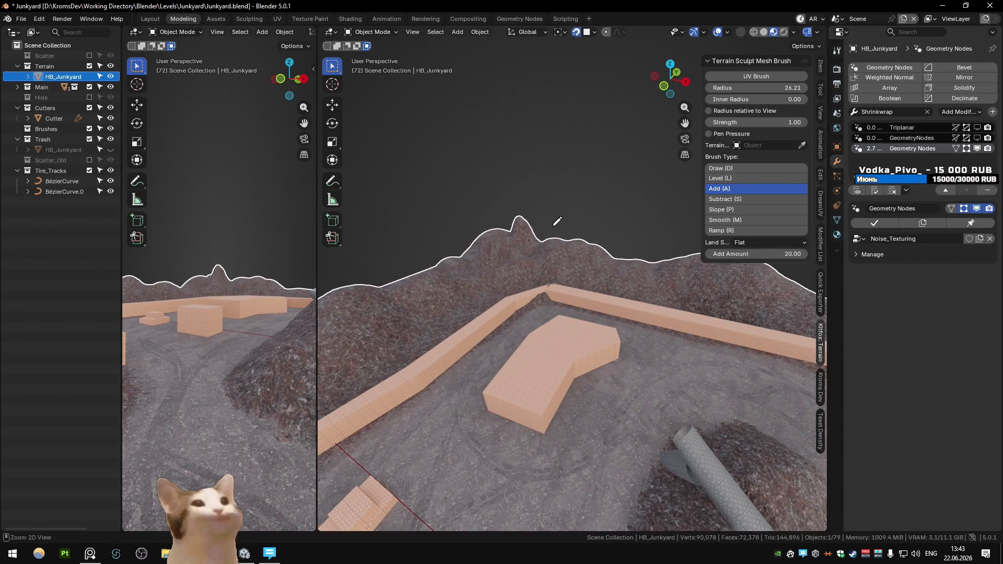
pyautogui.click(747, 75)
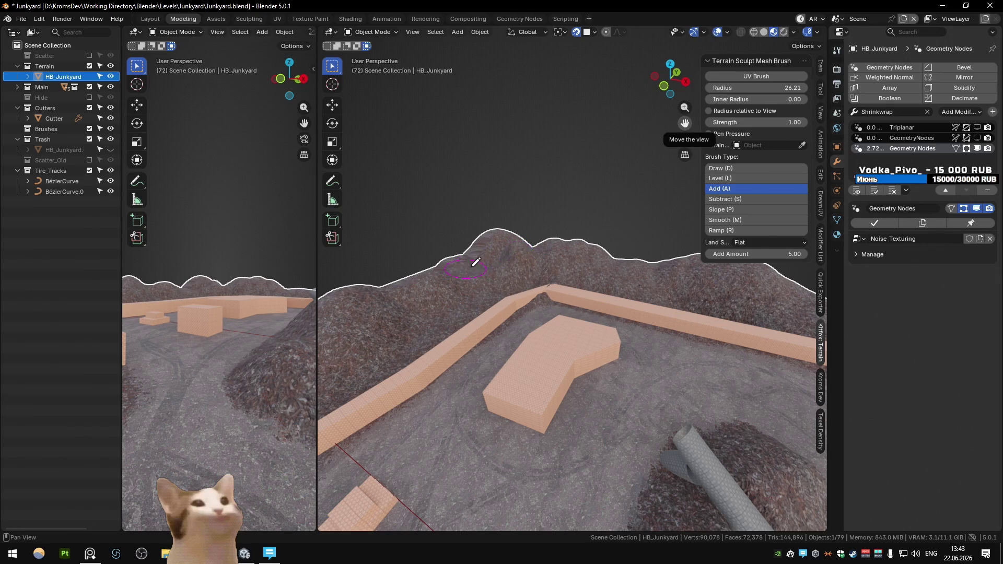
# Raise bumps along the left hill ridge and across the hill above the wall
pyautogui.moveTo(425, 291)
pyautogui.mouseDown(button='middle')
pyautogui.moveTo(504, 253)
pyautogui.moveTo(490, 220)
pyautogui.moveTo(537, 354)
pyautogui.mouseUp(button='middle')
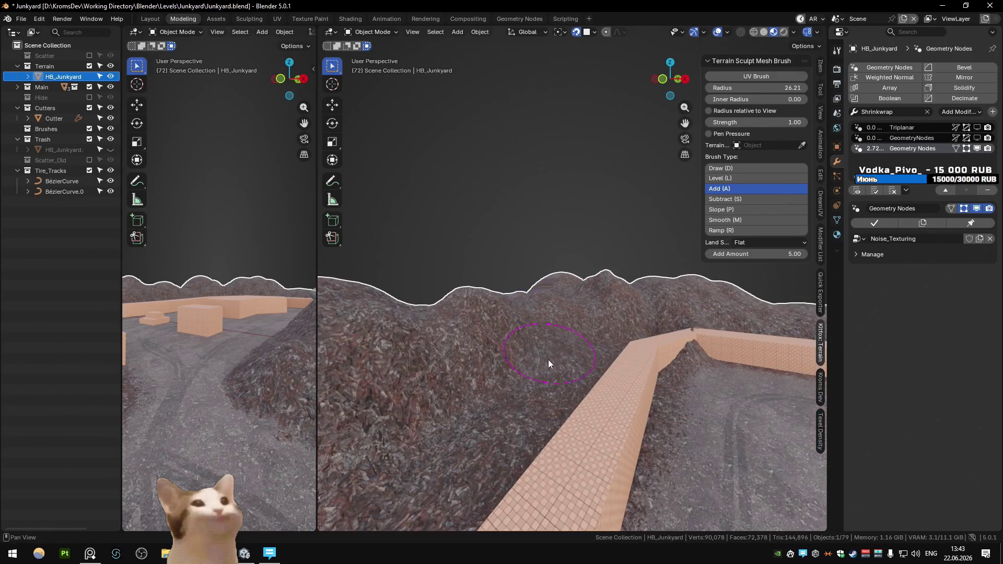
pyautogui.moveTo(505, 383); pyautogui.dragTo(524, 350, button='middle')
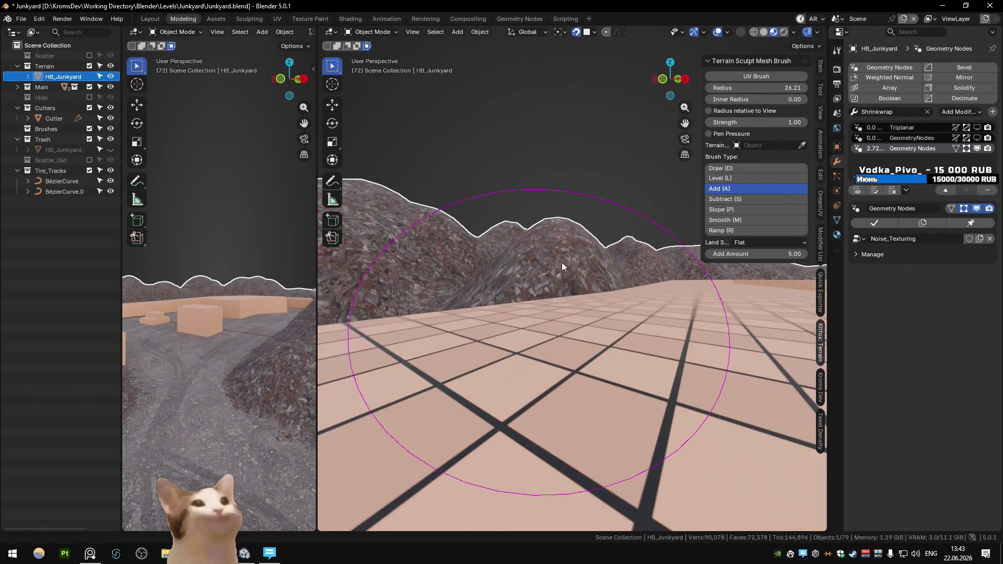
pyautogui.moveTo(562, 262); pyautogui.dragTo(582, 302, button='middle')
pyautogui.moveTo(492, 403)
pyautogui.keyDown('shift'); pyautogui.mouseDown(button='middle')
pyautogui.moveTo(519, 224)
pyautogui.moveTo(532, 268)
pyautogui.moveTo(547, 194)
pyautogui.moveTo(432, 307)
pyautogui.moveTo(545, 256)
pyautogui.moveTo(563, 241)
pyautogui.moveTo(522, 253)
pyautogui.moveTo(558, 222)
pyautogui.moveTo(494, 253)
pyautogui.moveTo(519, 280)
pyautogui.mouseUp(button='middle'); pyautogui.keyUp('shift')
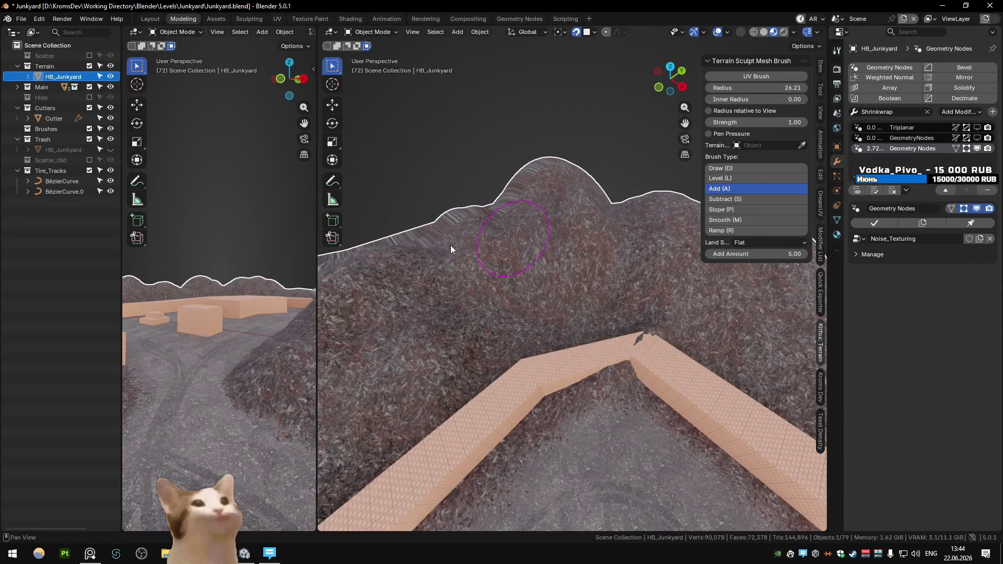
pyautogui.moveTo(555, 217); pyautogui.dragTo(523, 211)
pyautogui.moveTo(604, 286); pyautogui.dragTo(475, 301, button='middle')
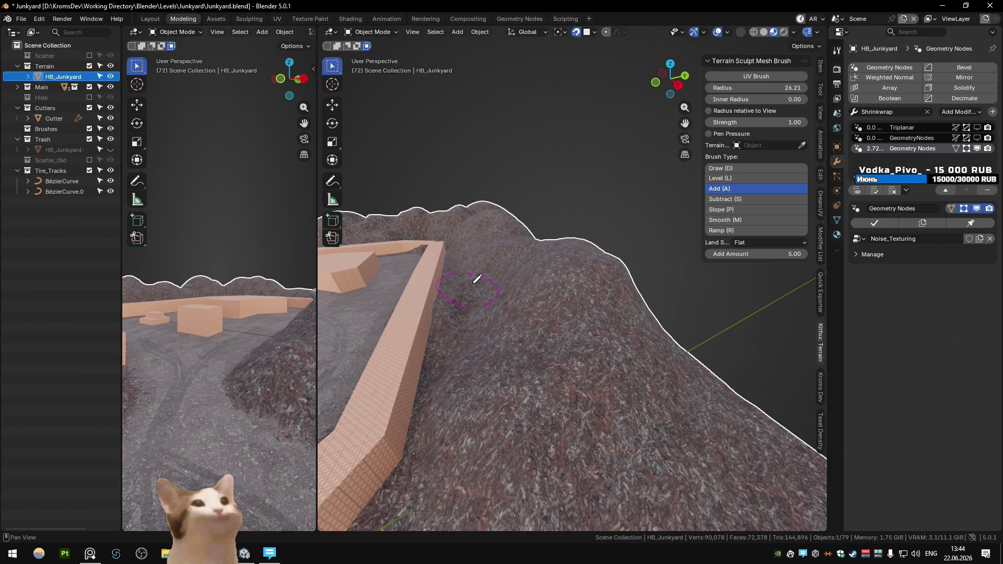
pyautogui.moveTo(465, 252)
pyautogui.mouseDown(button='middle')
pyautogui.moveTo(482, 246)
pyautogui.moveTo(534, 331)
pyautogui.mouseUp(button='middle')
pyautogui.moveTo(633, 334); pyautogui.dragTo(519, 376)
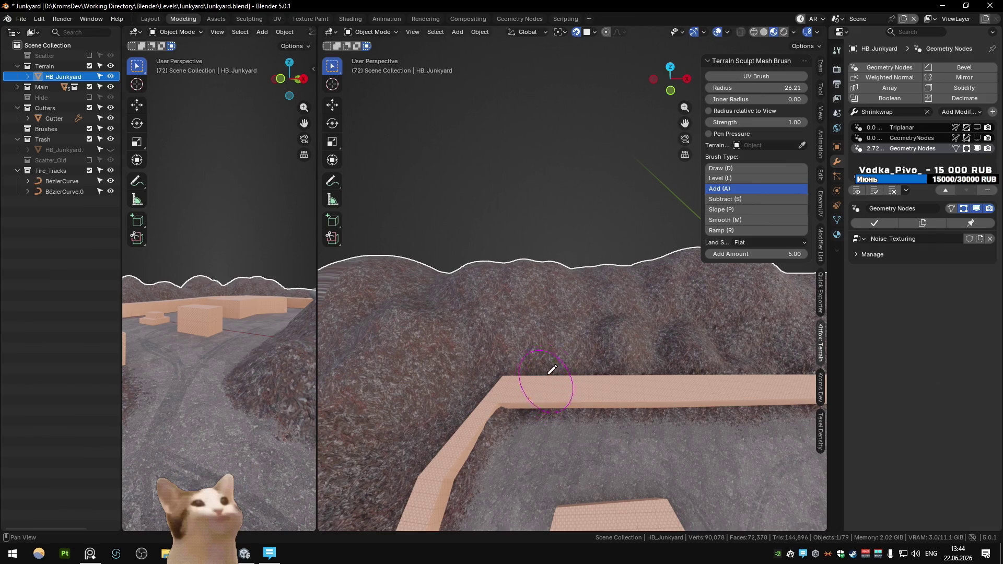
pyautogui.moveTo(559, 344)
pyautogui.mouseDown(button='middle')
pyautogui.moveTo(499, 228)
pyautogui.moveTo(698, 225)
pyautogui.mouseUp(button='middle')
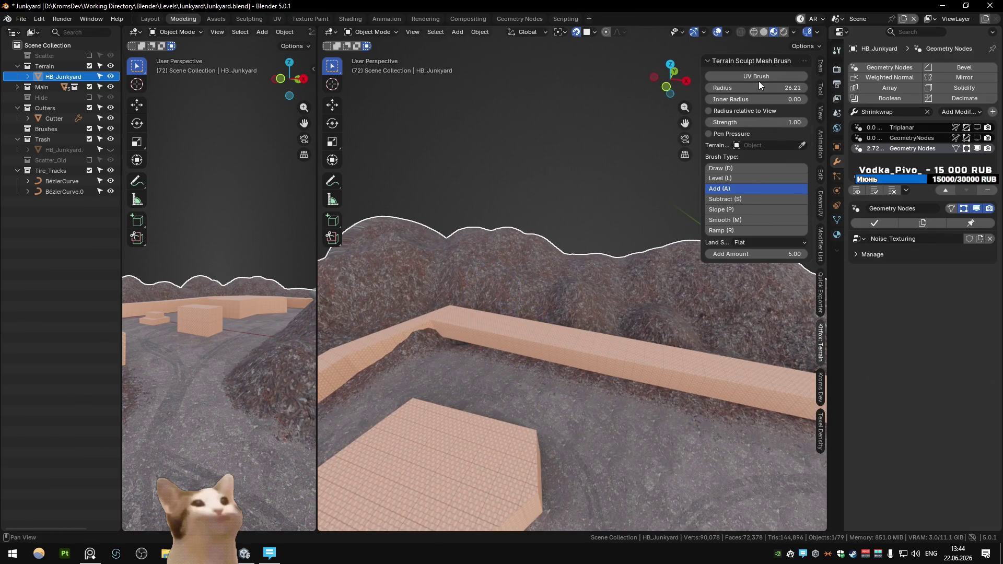
# Level out the crease and ridge notch with the Level brush
pyautogui.press('l')
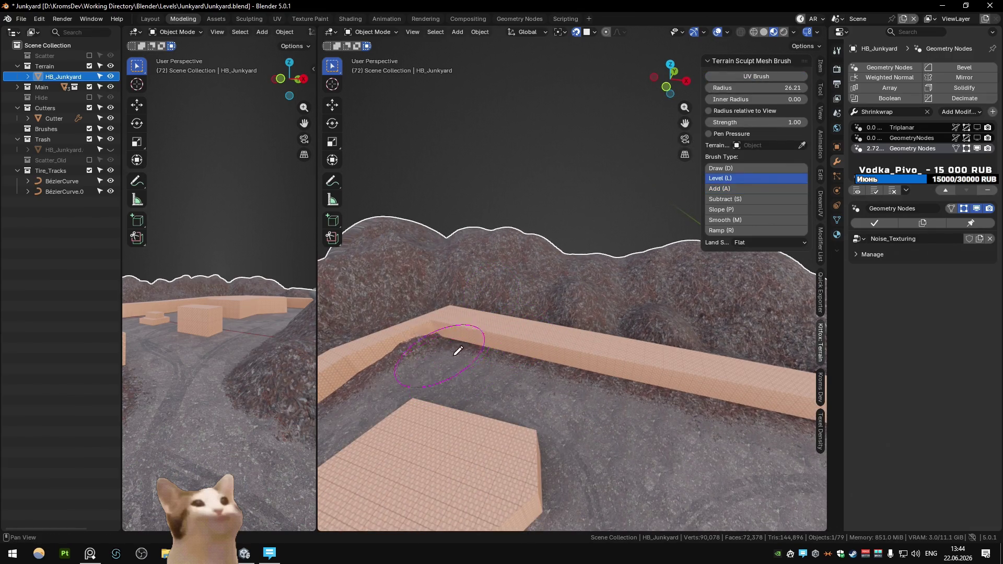
pyautogui.moveTo(444, 350)
pyautogui.mouseDown(button='middle')
pyautogui.moveTo(460, 336)
pyautogui.moveTo(618, 320)
pyautogui.mouseUp(button='middle')
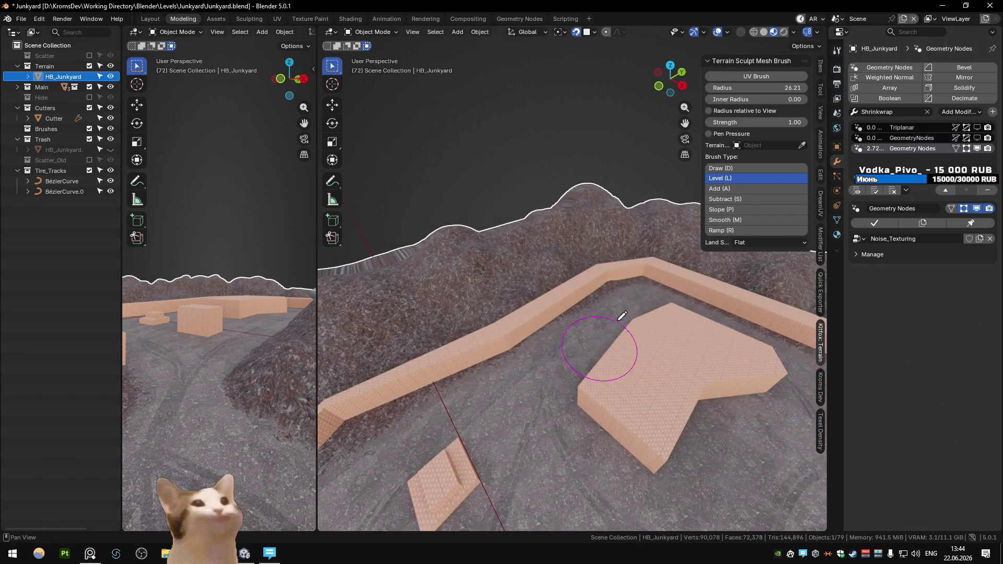
pyautogui.moveTo(522, 358); pyautogui.dragTo(428, 306, button='middle')
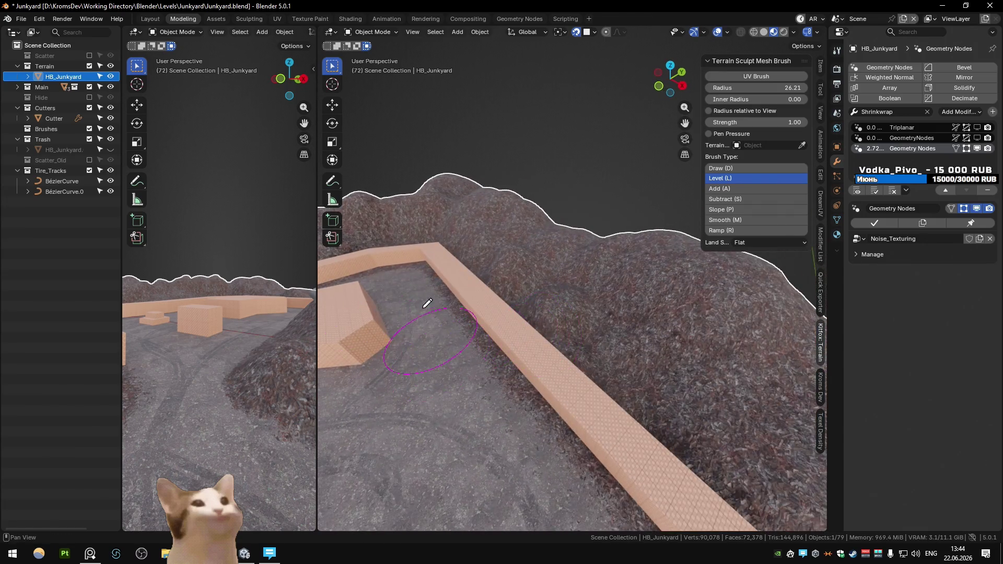
pyautogui.moveTo(456, 360)
pyautogui.mouseDown(button='middle')
pyautogui.moveTo(559, 283)
pyautogui.moveTo(535, 299)
pyautogui.moveTo(577, 237)
pyautogui.moveTo(516, 242)
pyautogui.moveTo(597, 258)
pyautogui.moveTo(551, 282)
pyautogui.moveTo(593, 290)
pyautogui.moveTo(626, 251)
pyautogui.mouseUp(button='middle')
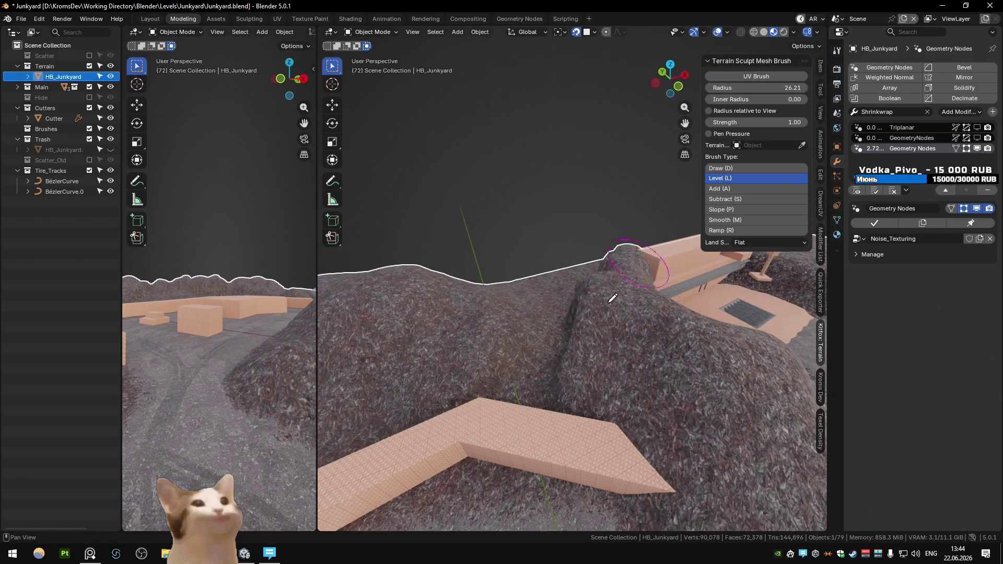
pyautogui.moveTo(589, 312); pyautogui.dragTo(594, 315)
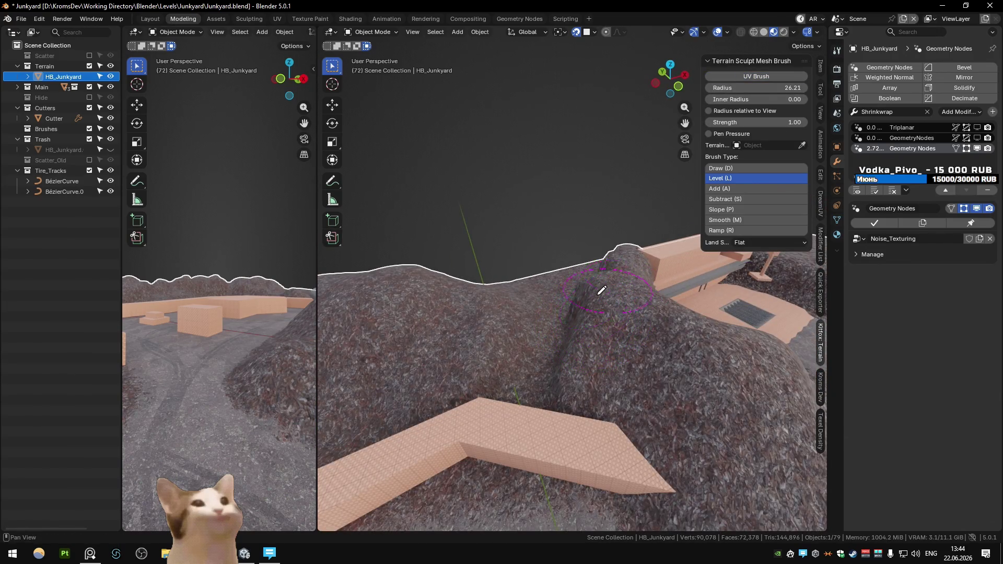
# Add a little height near the ridge notch with the Add brush, then deselect the terrain
pyautogui.press('a')
pyautogui.moveTo(581, 299)
pyautogui.mouseDown()
pyautogui.moveTo(545, 328)
pyautogui.moveTo(492, 322)
pyautogui.moveTo(501, 305)
pyautogui.mouseUp()
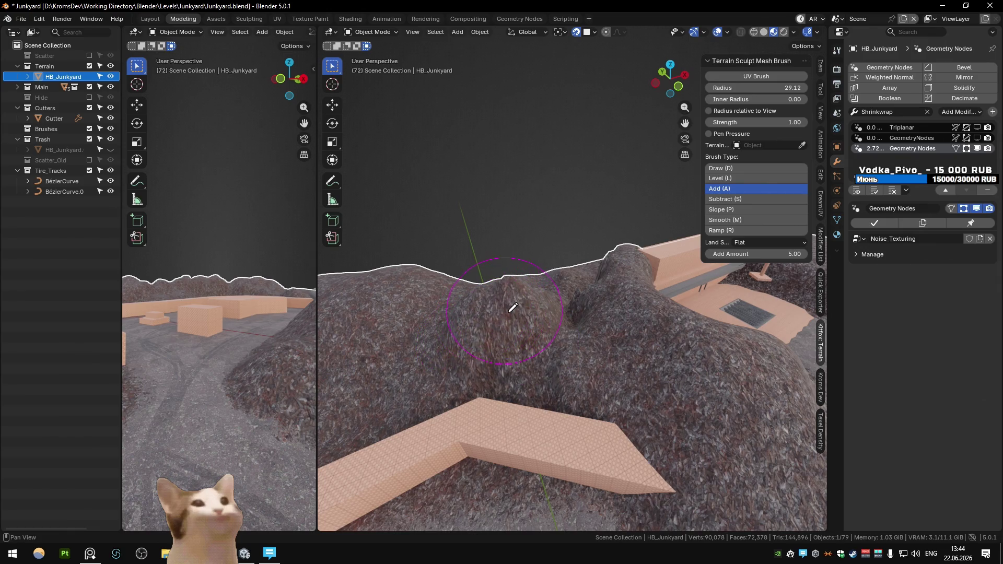
pyautogui.moveTo(516, 301)
pyautogui.mouseDown(button='middle')
pyautogui.moveTo(459, 298)
pyautogui.moveTo(505, 255)
pyautogui.mouseUp(button='middle')
pyautogui.moveTo(475, 214)
pyautogui.mouseDown(button='middle')
pyautogui.moveTo(567, 258)
pyautogui.moveTo(589, 219)
pyautogui.moveTo(596, 173)
pyautogui.moveTo(627, 271)
pyautogui.moveTo(534, 255)
pyautogui.moveTo(477, 219)
pyautogui.moveTo(600, 261)
pyautogui.moveTo(549, 270)
pyautogui.moveTo(551, 202)
pyautogui.moveTo(517, 212)
pyautogui.moveTo(558, 215)
pyautogui.moveTo(571, 201)
pyautogui.mouseUp(button='middle')
pyautogui.click(572, 202)
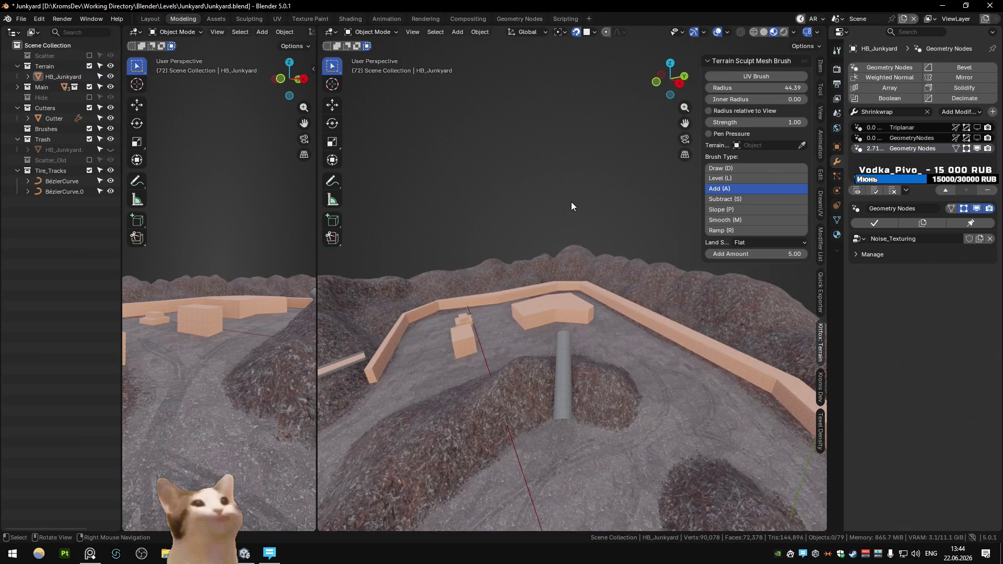
# Switch the terrain into Weight Paint mode to inspect its TrashMask weights, then back to Object Mode
pyautogui.click(589, 280)
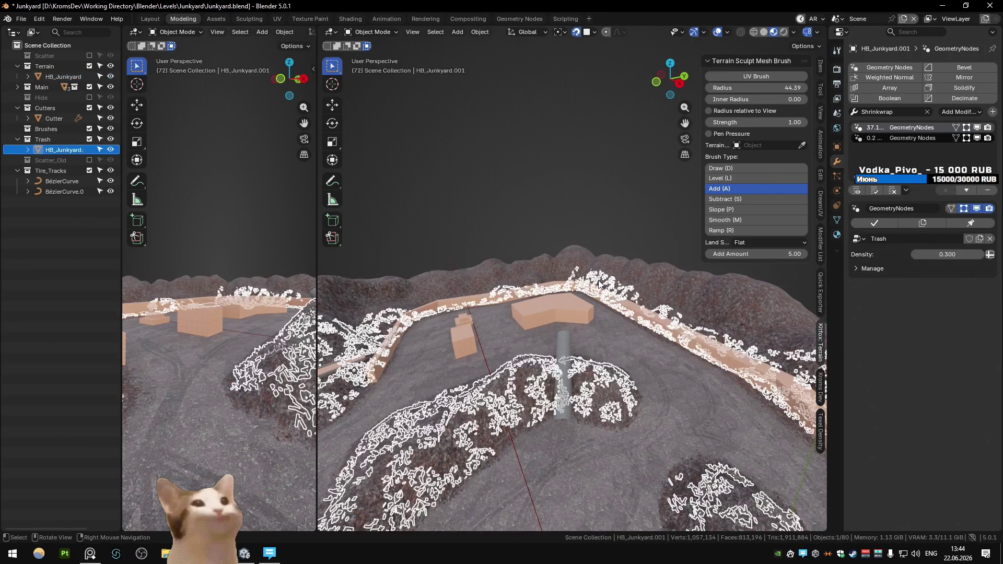
pyautogui.moveTo(569, 239)
pyautogui.mouseDown(button='middle')
pyautogui.moveTo(557, 291)
pyautogui.moveTo(559, 243)
pyautogui.moveTo(576, 239)
pyautogui.moveTo(474, 259)
pyautogui.moveTo(530, 315)
pyautogui.moveTo(778, 256)
pyautogui.mouseUp(button='middle')
pyautogui.click(576, 239)
pyautogui.click(529, 316)
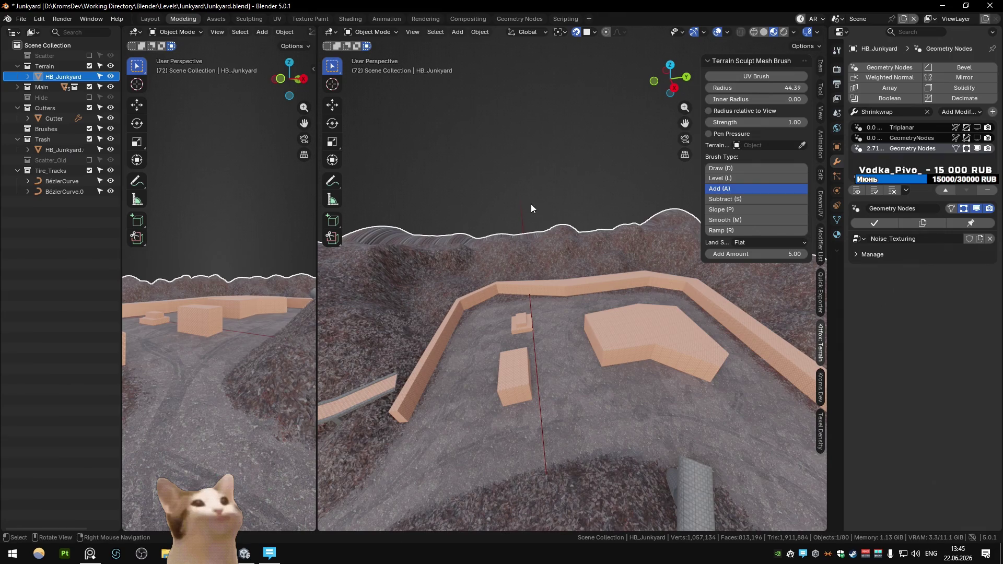
pyautogui.click(371, 32)
pyautogui.click(376, 89)
pyautogui.moveTo(521, 190); pyautogui.dragTo(542, 247, button='middle')
pyautogui.moveTo(560, 291); pyautogui.dragTo(558, 269, button='middle')
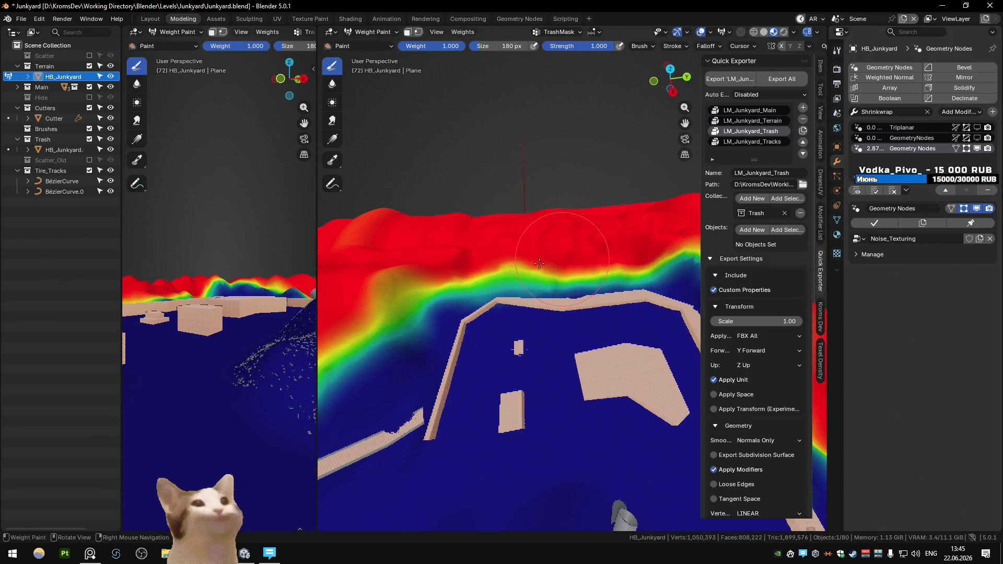
pyautogui.moveTo(437, 278)
pyautogui.mouseDown(button='middle')
pyautogui.moveTo(607, 303)
pyautogui.moveTo(621, 285)
pyautogui.mouseUp(button='middle')
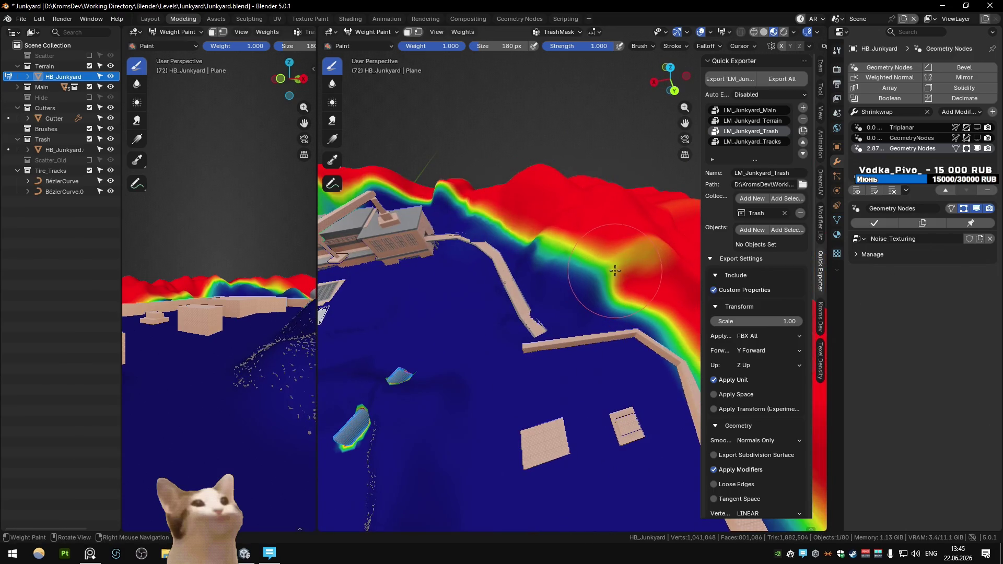
pyautogui.click(373, 32)
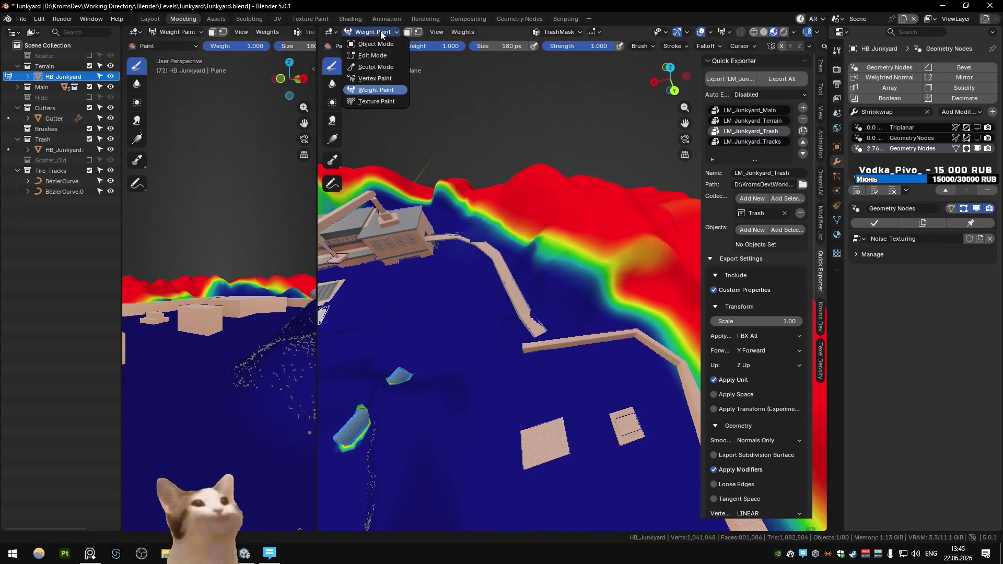
pyautogui.click(379, 41)
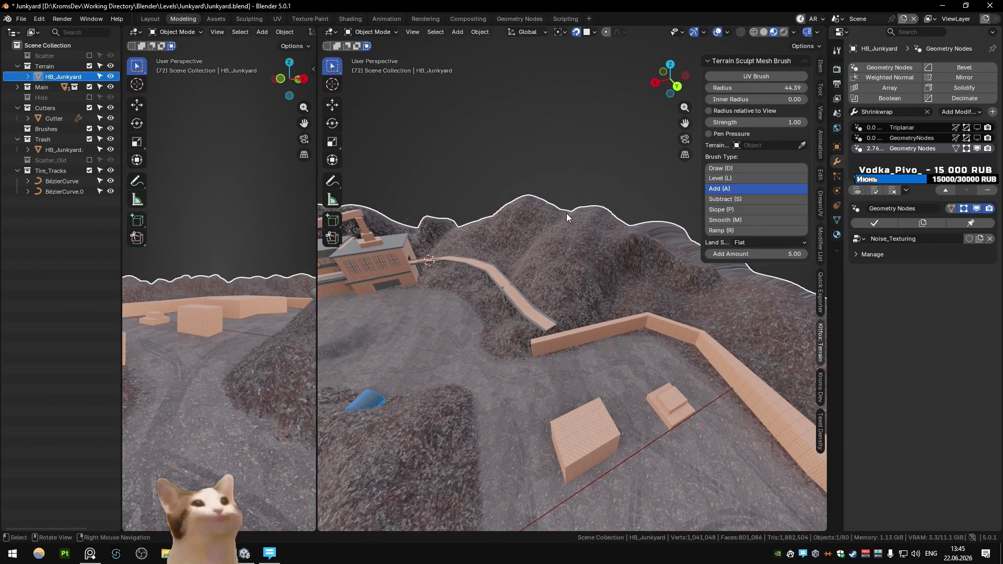
# Reselect HB_Junkyard in Weight Paint and erase TrashMask weight along the cliff edge's green-red and cyan bands
pyautogui.scroll(2, 553, 242)
pyautogui.press('Tab')
pyautogui.press('Tab')
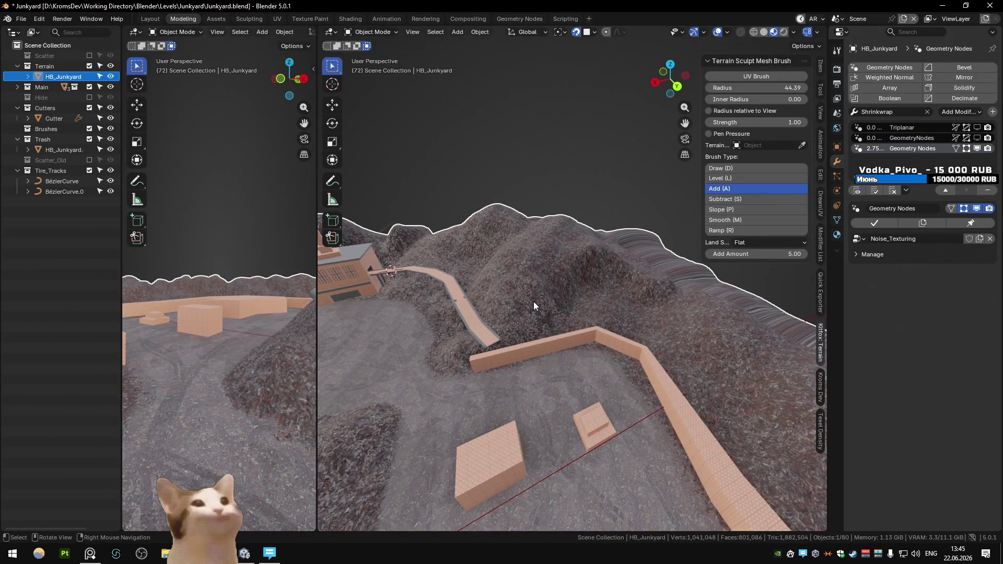
pyautogui.click(534, 301)
pyautogui.moveTo(530, 297)
pyautogui.mouseDown(button='middle')
pyautogui.moveTo(503, 246)
pyautogui.moveTo(564, 195)
pyautogui.mouseUp(button='middle')
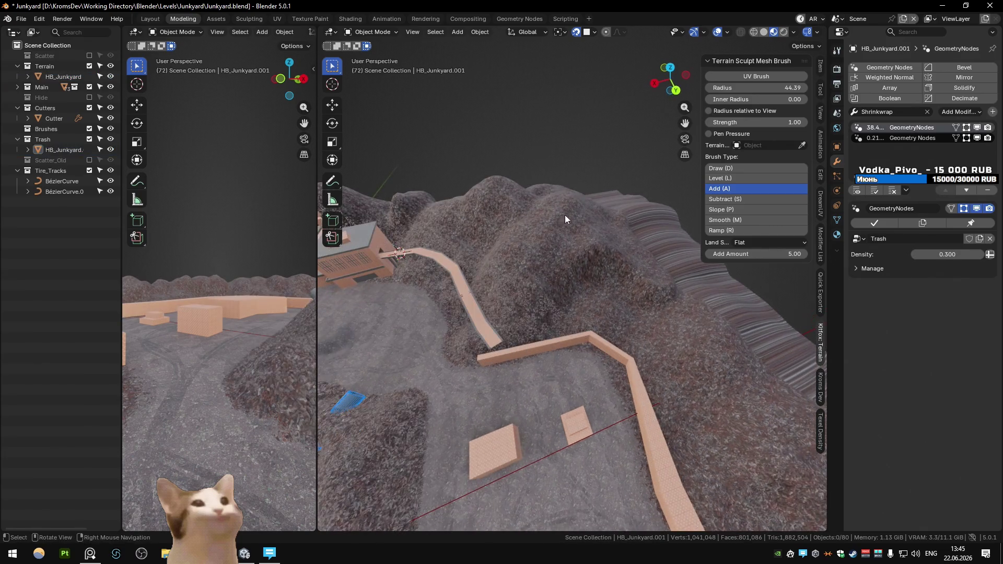
pyautogui.click(564, 194)
pyautogui.click(380, 89)
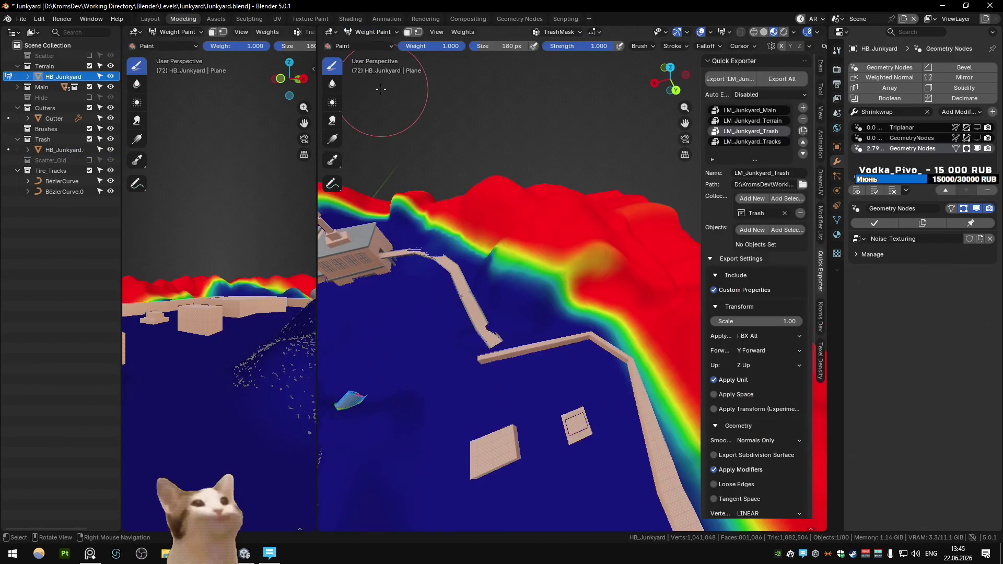
pyautogui.moveTo(516, 260)
pyautogui.mouseDown()
pyautogui.moveTo(454, 225)
pyautogui.moveTo(533, 240)
pyautogui.moveTo(616, 312)
pyautogui.moveTo(532, 272)
pyautogui.mouseUp()
pyautogui.moveTo(640, 319); pyautogui.dragTo(498, 276, button='middle')
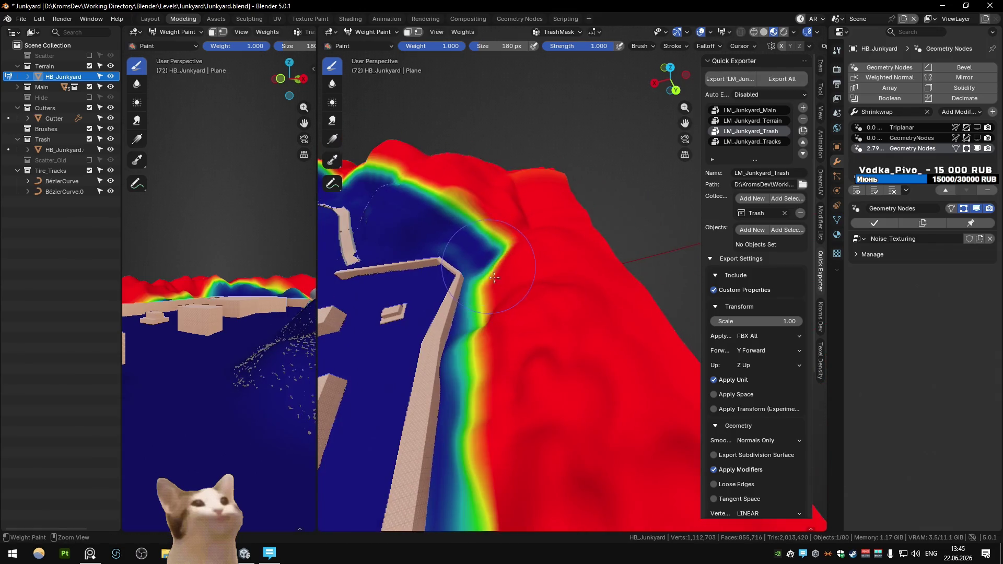
pyautogui.moveTo(504, 341); pyautogui.dragTo(489, 369)
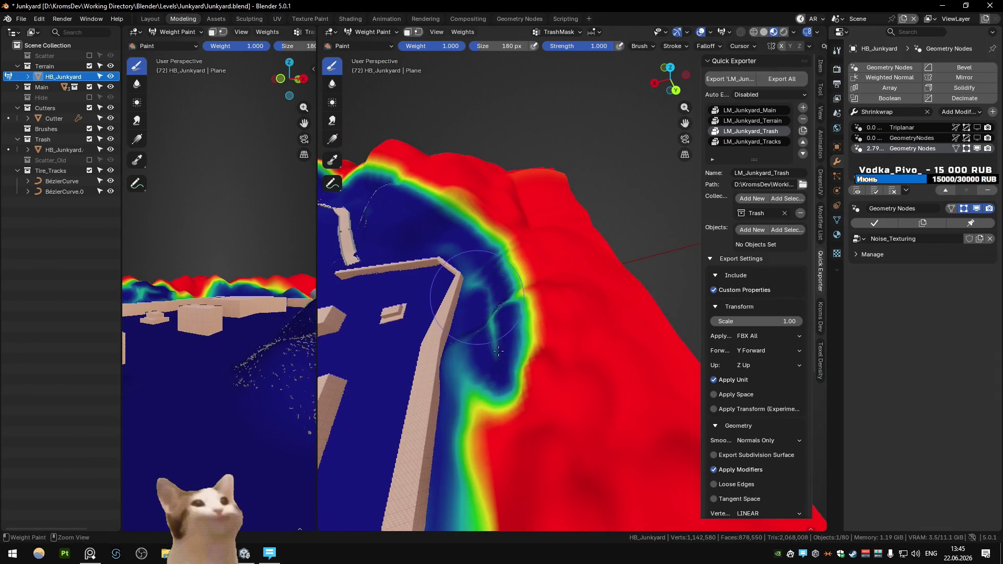
pyautogui.moveTo(539, 414); pyautogui.dragTo(575, 277, button='middle')
pyautogui.moveTo(575, 277); pyautogui.dragTo(515, 281)
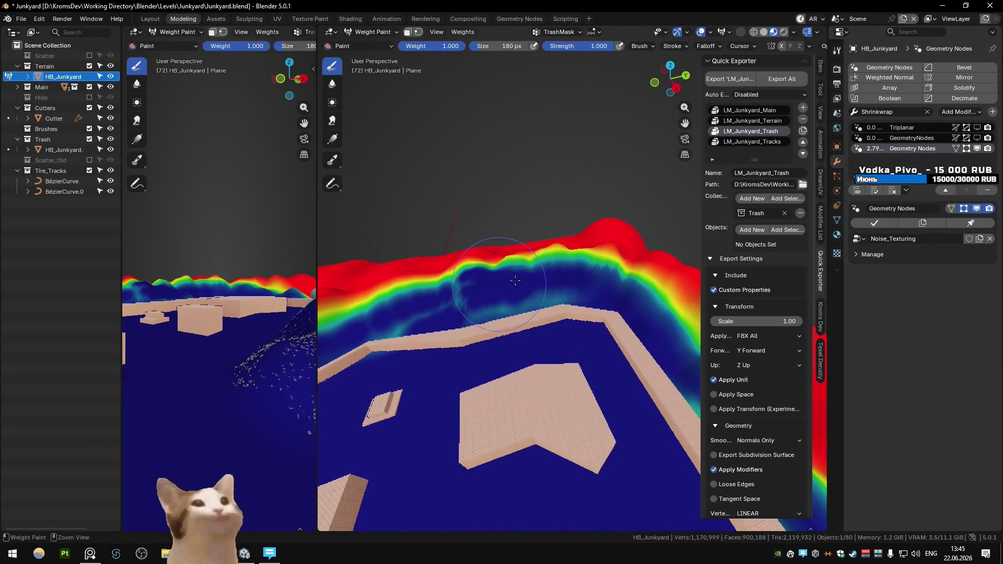
# Return the terrain to Object Mode and save Junkyard.blend
pyautogui.click(372, 32)
pyautogui.click(371, 50)
pyautogui.hotkey('ctrl', 's')
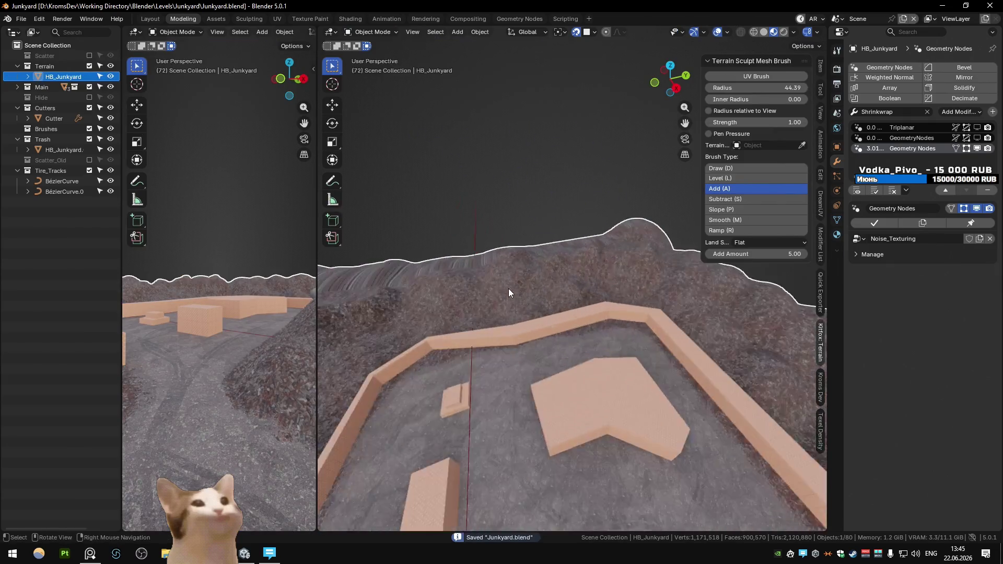
# Select and orbit around the trash scatter, briefly toggling Weight Paint mode on it
pyautogui.scroll(5, 509, 288)
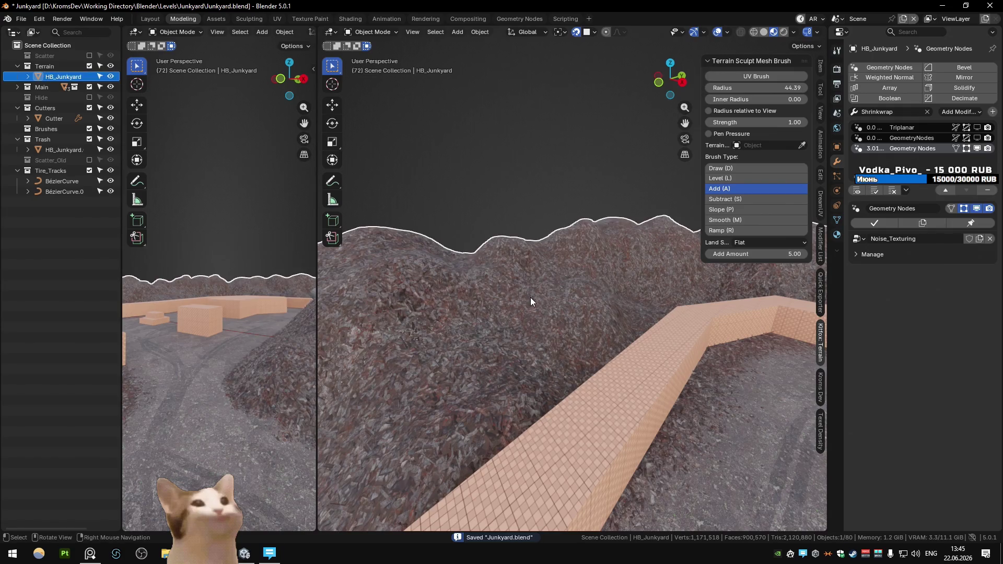
pyautogui.click(531, 297)
pyautogui.moveTo(531, 297)
pyautogui.mouseDown(button='middle')
pyautogui.moveTo(413, 293)
pyautogui.moveTo(423, 236)
pyautogui.moveTo(398, 217)
pyautogui.moveTo(562, 218)
pyautogui.moveTo(559, 239)
pyautogui.moveTo(634, 264)
pyautogui.moveTo(451, 286)
pyautogui.moveTo(669, 333)
pyautogui.moveTo(601, 344)
pyautogui.moveTo(523, 313)
pyautogui.moveTo(563, 313)
pyautogui.mouseUp(button='middle')
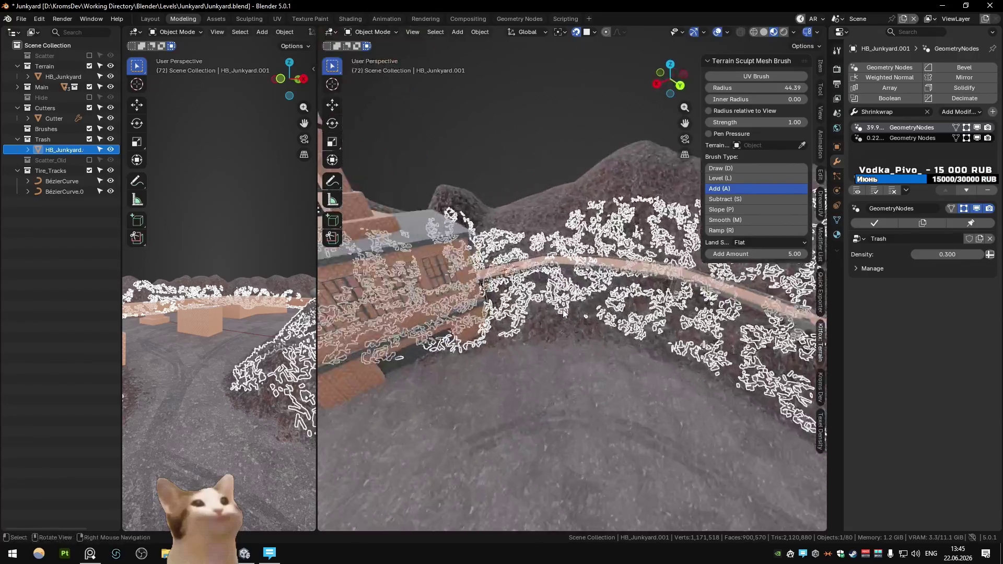
pyautogui.click(372, 31)
pyautogui.click(385, 91)
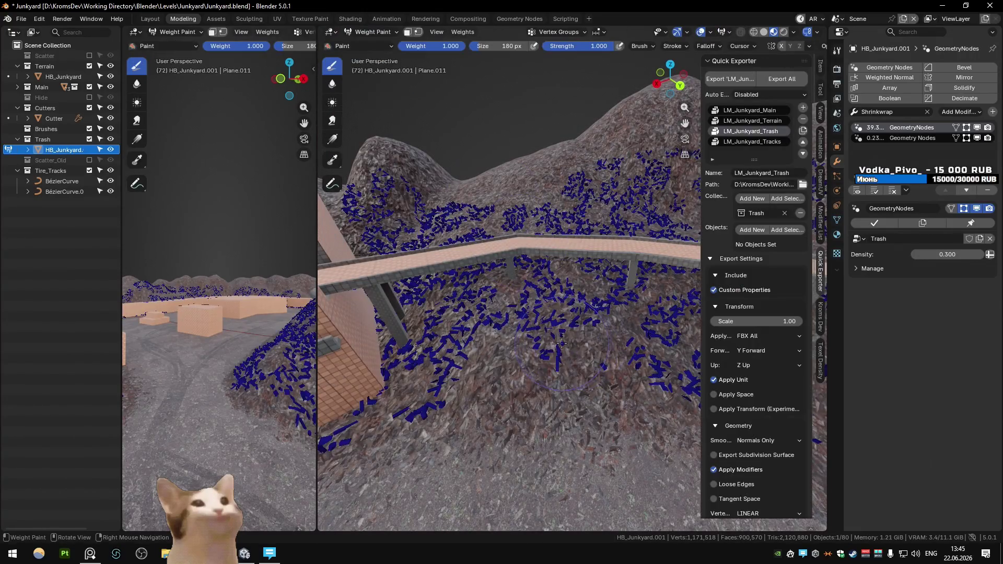
pyautogui.click(371, 31)
pyautogui.click(381, 44)
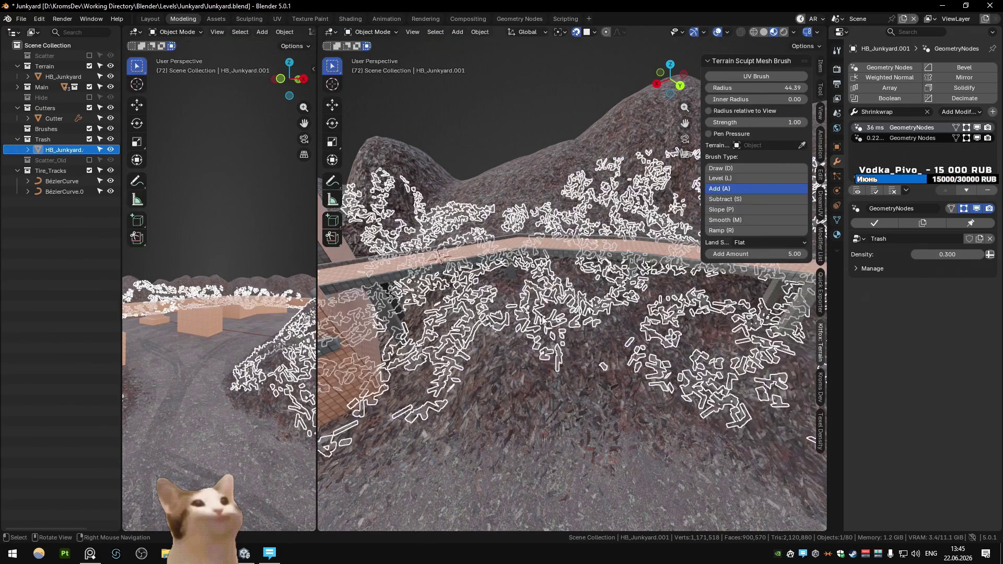
# In the Modeling workspace, test and erase a TrashMask weight stroke on the terrain, then return to Object Mode
pyautogui.click(378, 19)
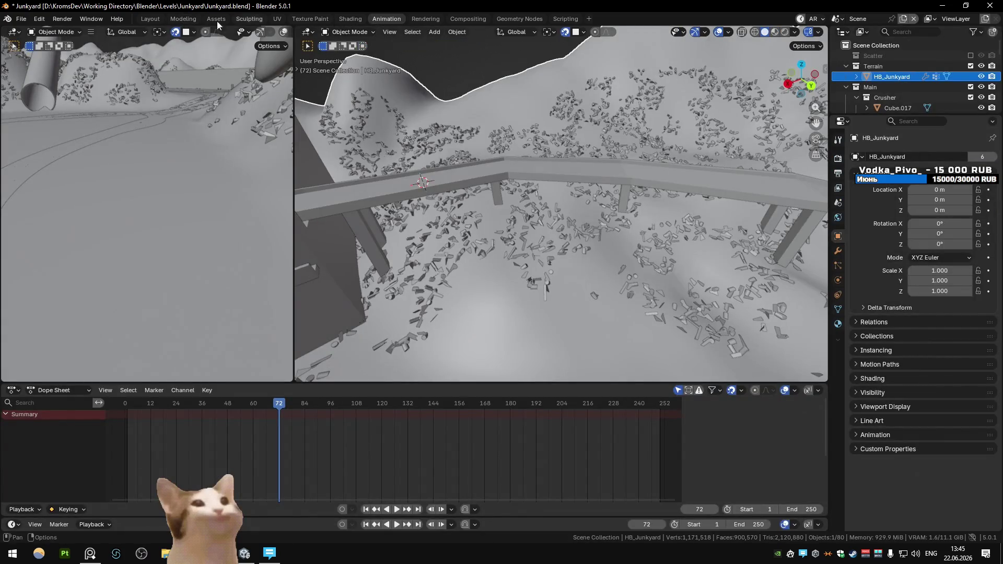
pyautogui.click(183, 19)
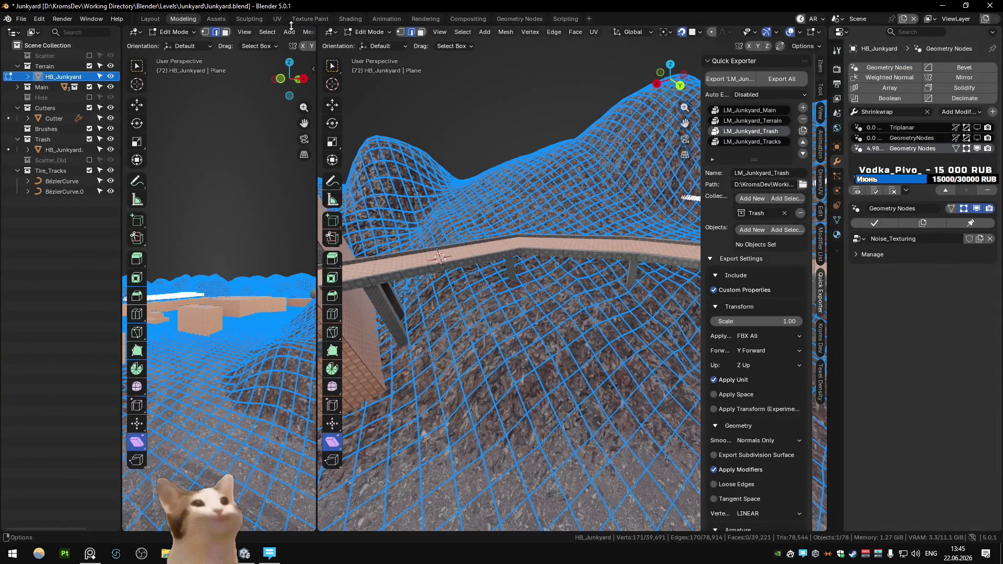
pyautogui.press('Tab')
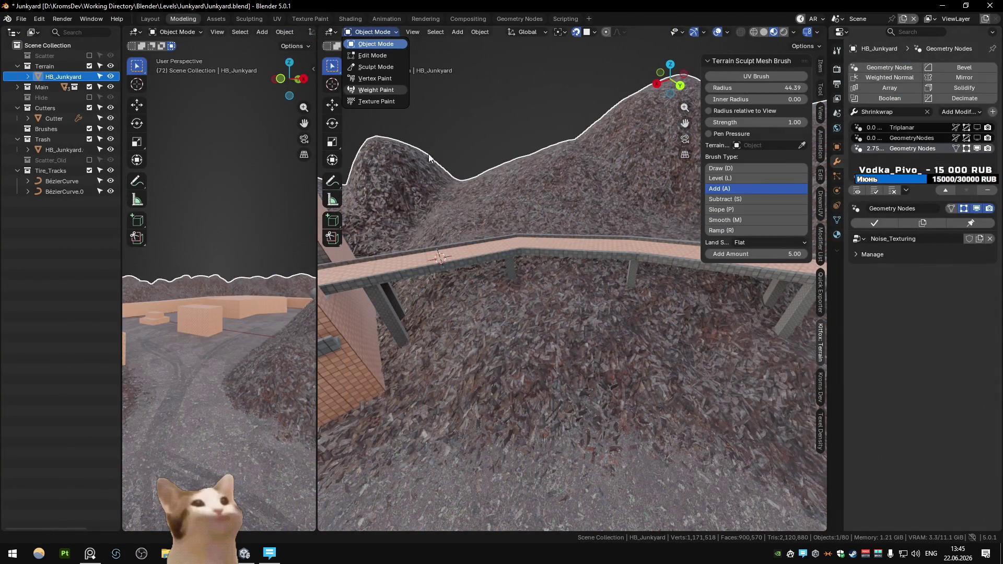
pyautogui.click(376, 90)
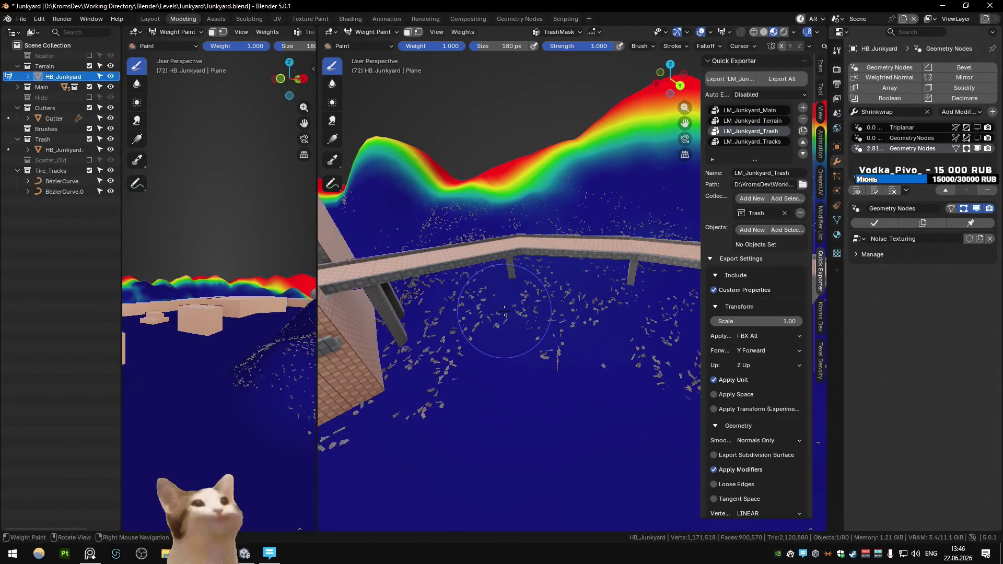
pyautogui.click(492, 360)
pyautogui.keyDown('ctrl'); pyautogui.moveTo(488, 358); pyautogui.dragTo(477, 403); pyautogui.keyUp('ctrl')
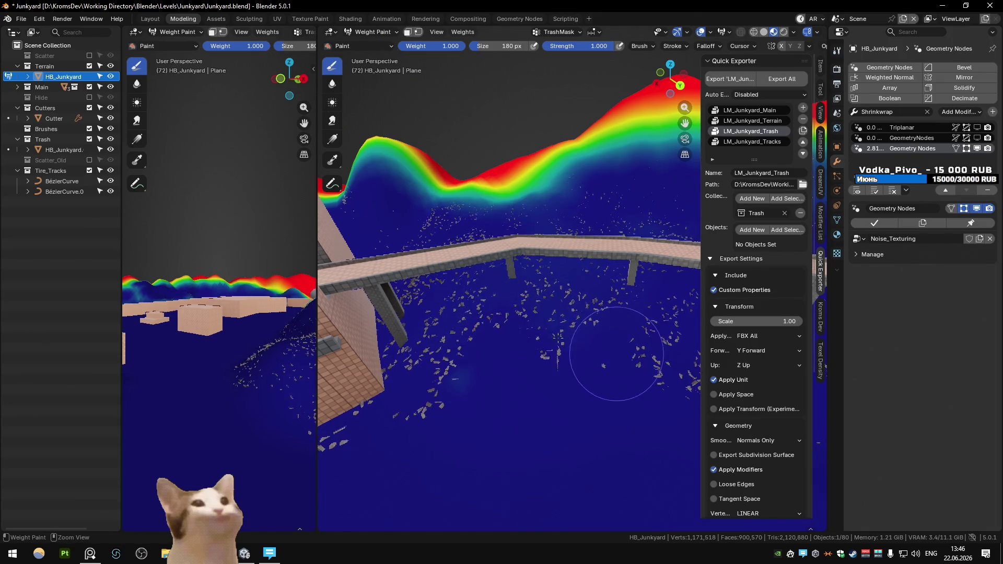
pyautogui.click(178, 44)
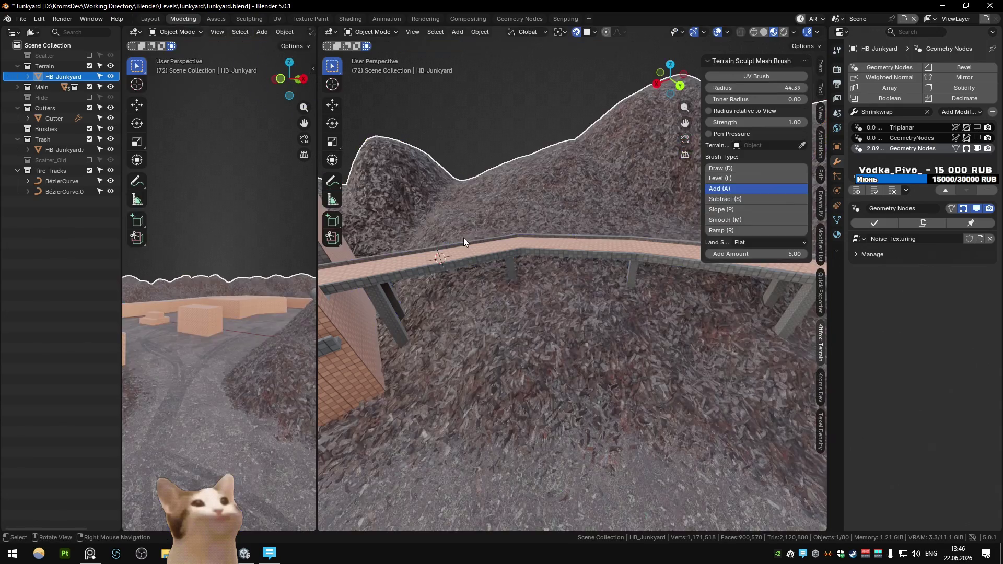
# Choose LM_Junkyard_Terrain in the Quick Exporter list, deselect all and save Junkyard.blend
pyautogui.moveTo(463, 237); pyautogui.dragTo(553, 193, button='middle')
pyautogui.rightClick(515, 232)
pyautogui.click(819, 291)
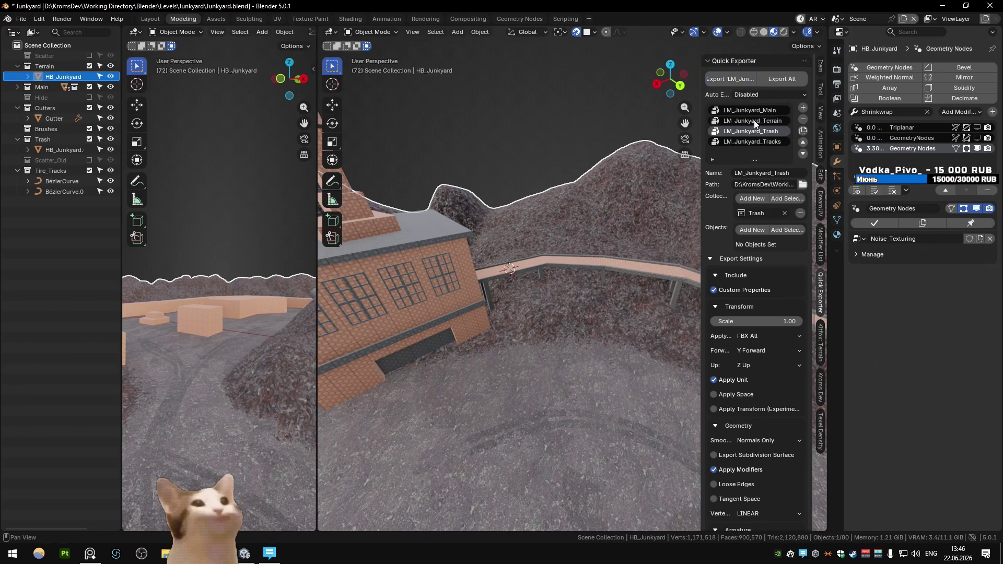
pyautogui.click(753, 122)
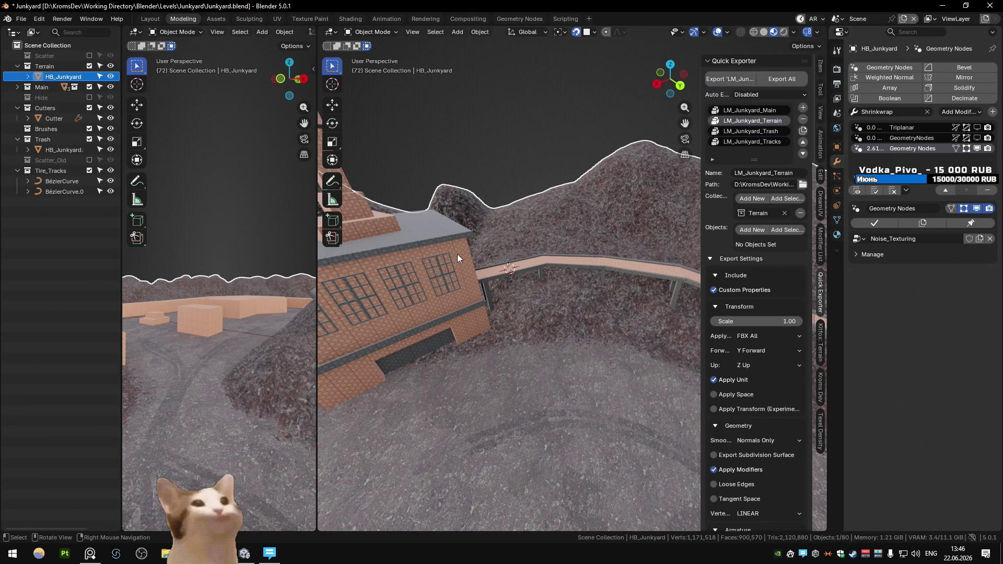
pyautogui.click(499, 157)
pyautogui.hotkey('ctrl', 's')
pyautogui.click(244, 553)
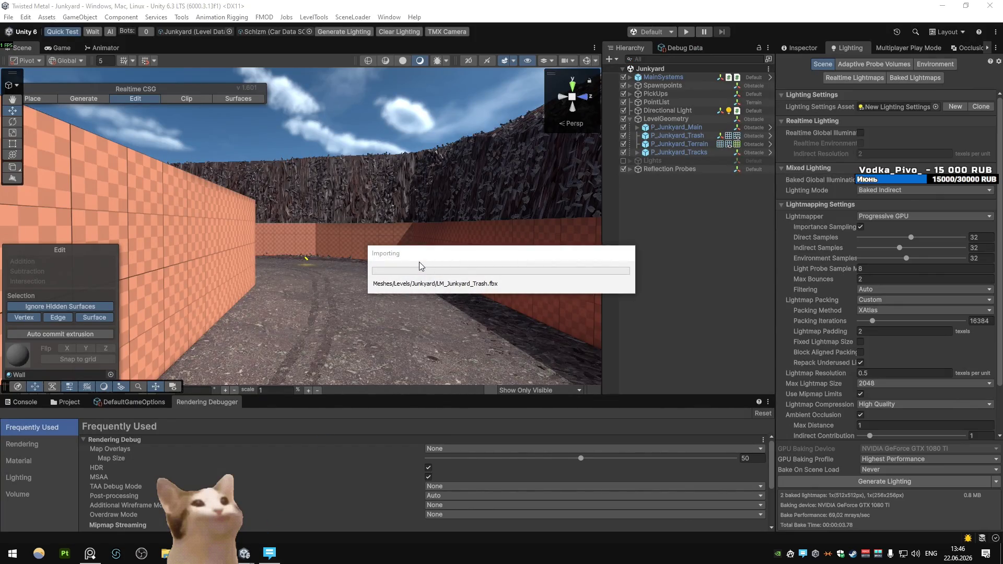
# Fly the Scene camera across the junkyard to inspect the reimported trash on the rubble hills
pyautogui.moveTo(419, 262)
pyautogui.mouseDown(button='right')
pyautogui.moveTo(312, 281)
pyautogui.moveTo(201, 276)
pyautogui.moveTo(489, 259)
pyautogui.moveTo(930, 268)
pyautogui.moveTo(618, 303)
pyautogui.moveTo(409, 287)
pyautogui.moveTo(476, 278)
pyautogui.moveTo(248, 269)
pyautogui.moveTo(308, 257)
pyautogui.moveTo(425, 264)
pyautogui.mouseUp(button='right')
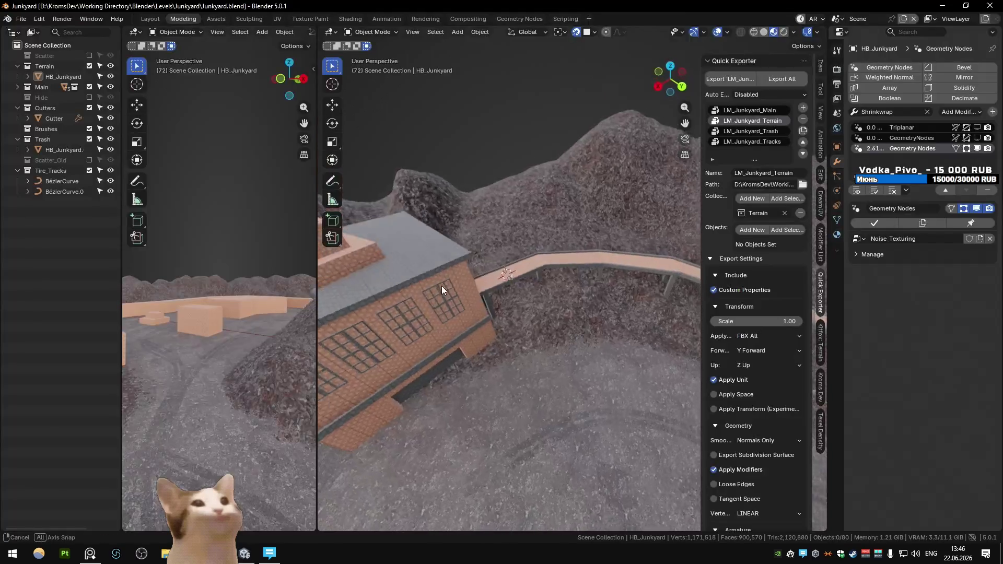
pyautogui.moveTo(441, 288)
pyautogui.mouseDown(button='middle')
pyautogui.moveTo(583, 295)
pyautogui.moveTo(406, 300)
pyautogui.moveTo(383, 264)
pyautogui.mouseUp(button='middle')
pyautogui.moveTo(384, 260)
pyautogui.mouseDown(button='right')
pyautogui.moveTo(575, 261)
pyautogui.moveTo(564, 272)
pyautogui.mouseUp(button='right')
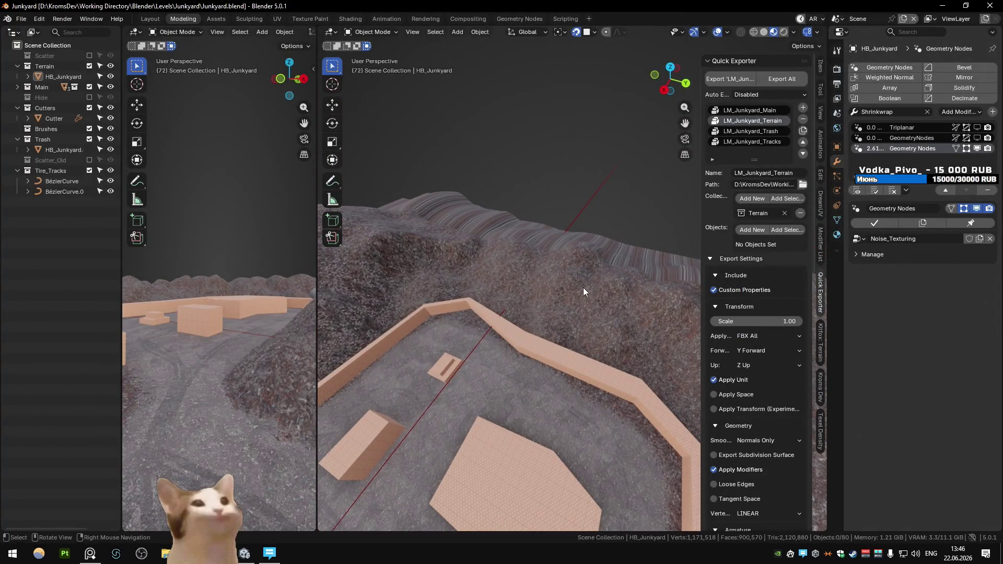
# Select the HB_Junkyard terrain and bring up the Terrain Sculpt Mesh Brush settings
pyautogui.click(556, 277)
pyautogui.click(527, 235)
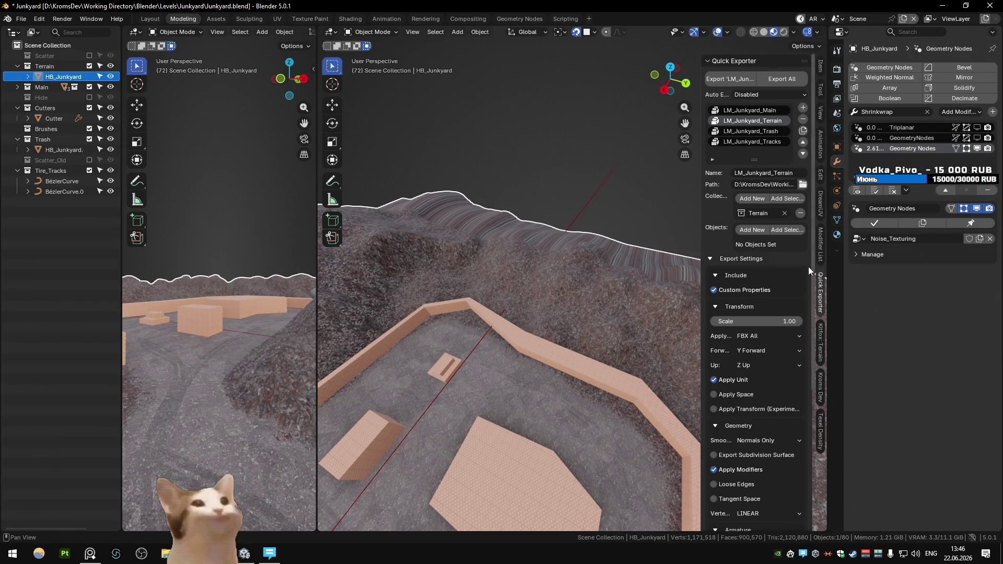
pyautogui.click(819, 342)
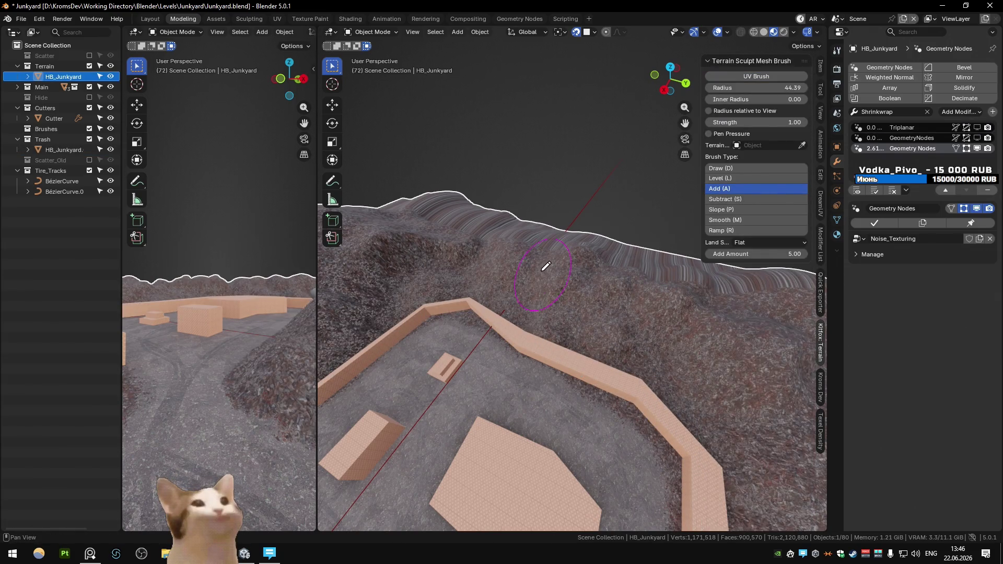
pyautogui.moveTo(527, 243)
pyautogui.mouseDown(button='middle')
pyautogui.moveTo(564, 206)
pyautogui.moveTo(575, 224)
pyautogui.moveTo(544, 274)
pyautogui.moveTo(563, 213)
pyautogui.moveTo(583, 213)
pyautogui.moveTo(572, 259)
pyautogui.mouseUp(button='middle')
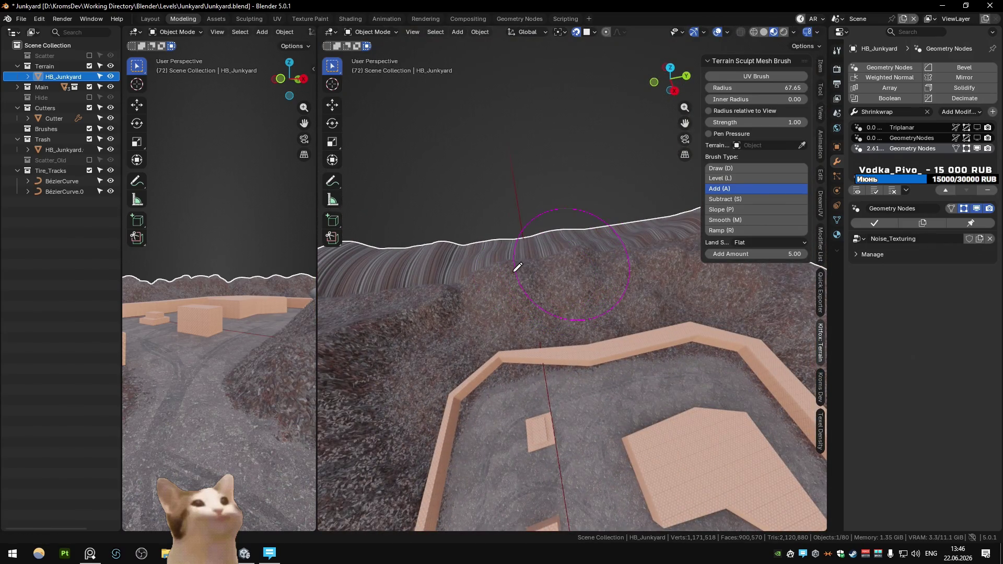
pyautogui.moveTo(583, 232)
pyautogui.mouseDown(button='middle')
pyautogui.moveTo(594, 202)
pyautogui.moveTo(519, 226)
pyautogui.moveTo(566, 277)
pyautogui.moveTo(590, 274)
pyautogui.moveTo(613, 195)
pyautogui.moveTo(591, 256)
pyautogui.moveTo(600, 253)
pyautogui.moveTo(576, 267)
pyautogui.moveTo(659, 253)
pyautogui.mouseUp(button='middle')
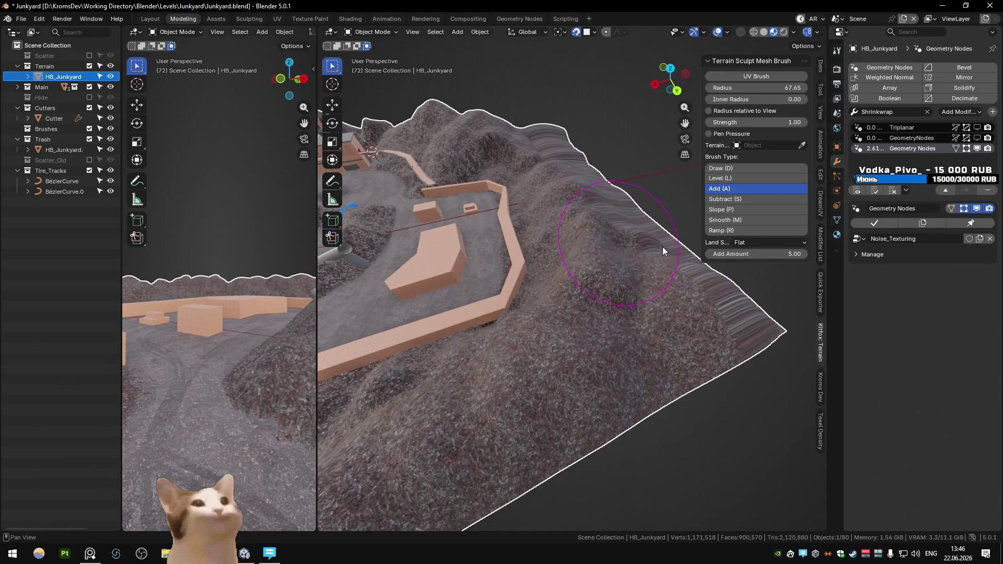
# Raise and slope the ridge behind the orange walls with the Add brush
pyautogui.moveTo(621, 295)
pyautogui.mouseDown(button='middle')
pyautogui.moveTo(626, 250)
pyautogui.moveTo(699, 243)
pyautogui.moveTo(608, 239)
pyautogui.moveTo(641, 225)
pyautogui.moveTo(548, 239)
pyautogui.moveTo(548, 287)
pyautogui.moveTo(519, 259)
pyautogui.moveTo(586, 267)
pyautogui.moveTo(580, 262)
pyautogui.moveTo(633, 206)
pyautogui.moveTo(643, 281)
pyautogui.moveTo(657, 282)
pyautogui.mouseUp(button='middle')
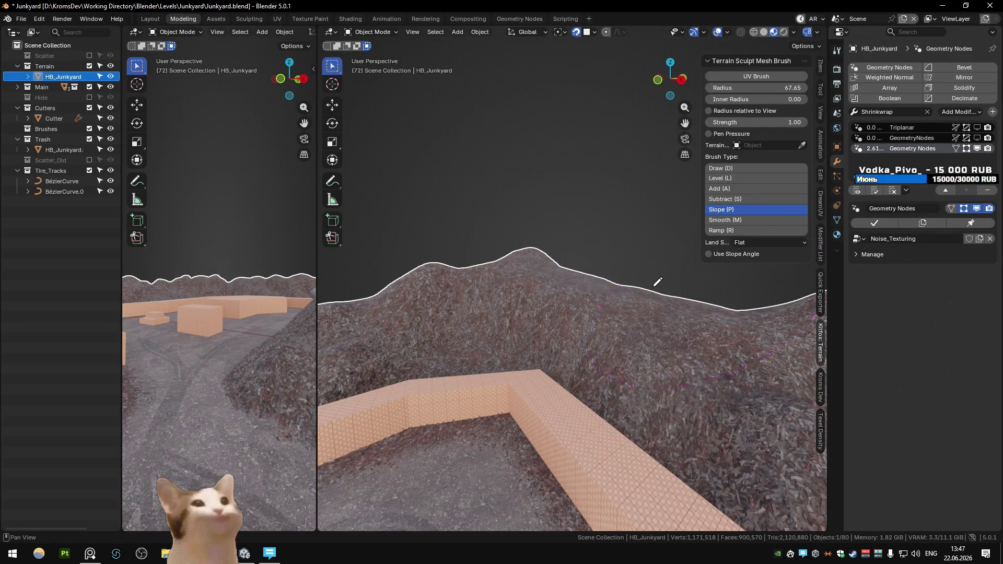
pyautogui.moveTo(689, 313)
pyautogui.mouseDown(button='middle')
pyautogui.moveTo(642, 292)
pyautogui.moveTo(577, 290)
pyautogui.moveTo(490, 308)
pyautogui.moveTo(549, 269)
pyautogui.moveTo(552, 303)
pyautogui.mouseUp(button='middle')
pyautogui.press('a')
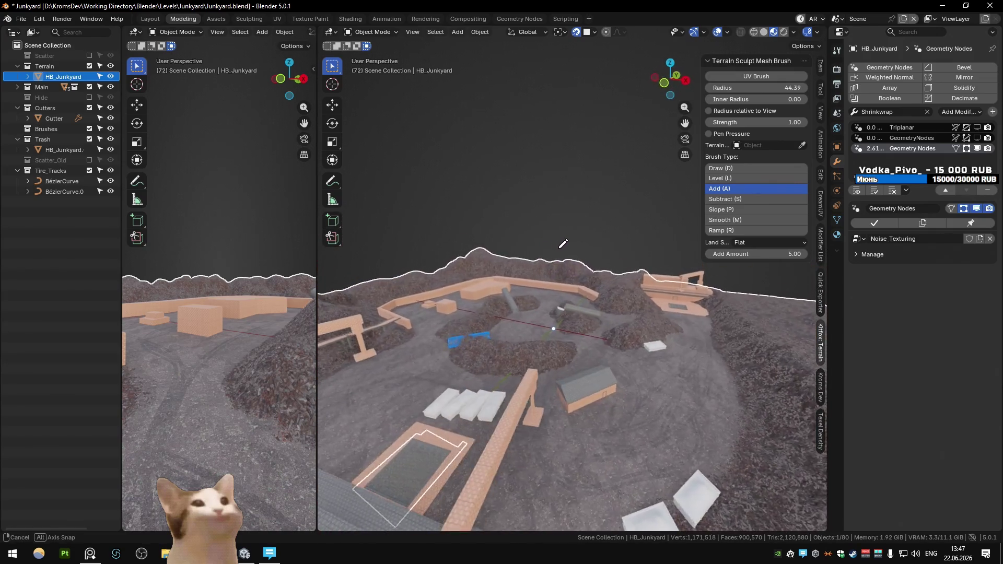
pyautogui.moveTo(553, 307)
pyautogui.mouseDown(button='middle')
pyautogui.moveTo(519, 280)
pyautogui.moveTo(532, 283)
pyautogui.mouseUp(button='middle')
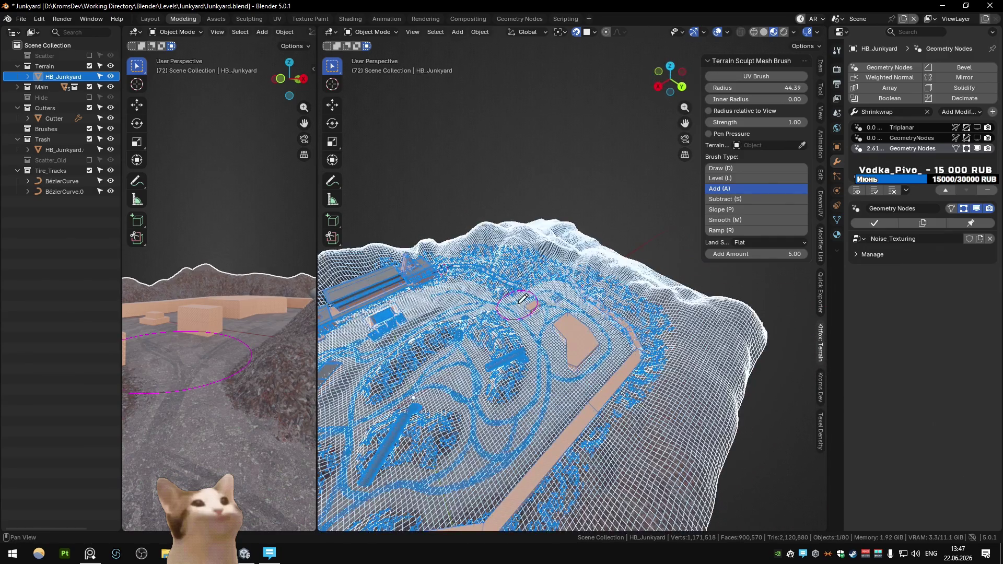
pyautogui.keyDown('shift'); pyautogui.moveTo(527, 273); pyautogui.dragTo(529, 284, button='middle'); pyautogui.keyUp('shift')
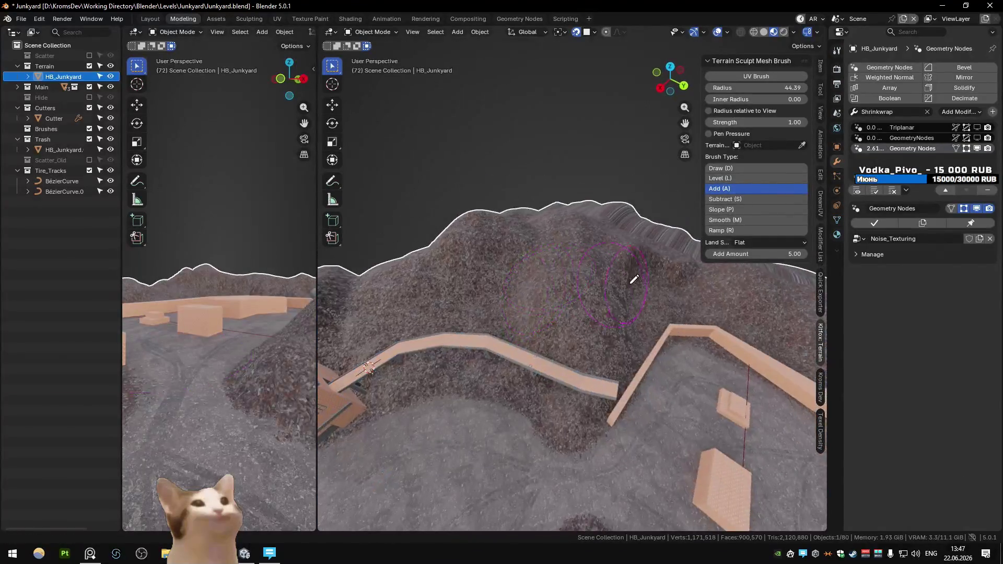
pyautogui.moveTo(646, 301)
pyautogui.keyDown('shift'); pyautogui.mouseDown(button='middle')
pyautogui.moveTo(591, 236)
pyautogui.moveTo(599, 230)
pyautogui.moveTo(536, 229)
pyautogui.moveTo(551, 294)
pyautogui.moveTo(551, 270)
pyautogui.moveTo(533, 246)
pyautogui.moveTo(529, 266)
pyautogui.moveTo(491, 253)
pyautogui.moveTo(506, 246)
pyautogui.moveTo(462, 226)
pyautogui.moveTo(506, 283)
pyautogui.moveTo(547, 213)
pyautogui.moveTo(571, 207)
pyautogui.moveTo(546, 213)
pyautogui.moveTo(575, 232)
pyautogui.moveTo(725, 182)
pyautogui.mouseUp(button='middle'); pyautogui.keyUp('shift')
pyautogui.press('a')
# Select the LM_Junkyard_Trash set in Quick Exporter and export it to Unity
pyautogui.click(819, 285)
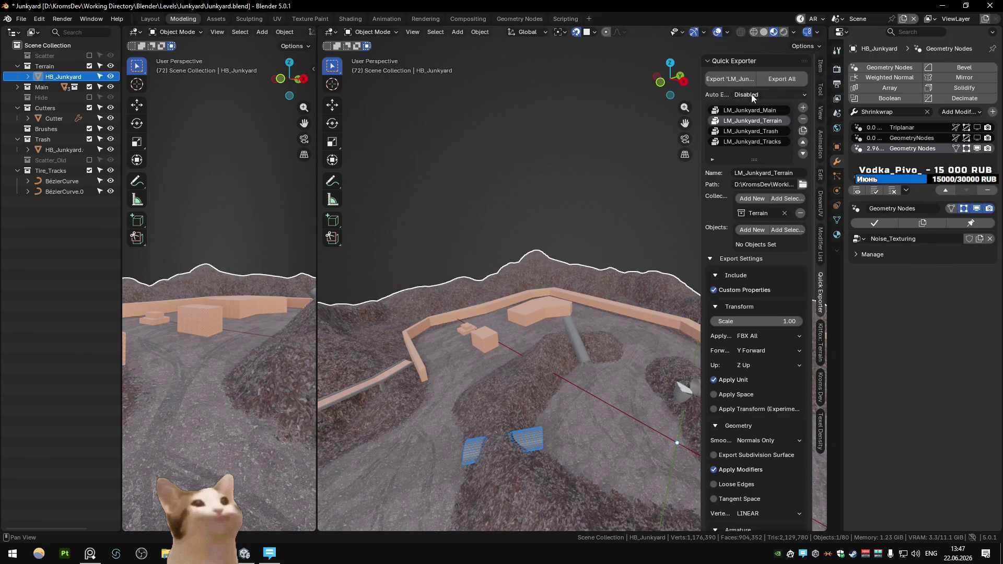
pyautogui.click(551, 177)
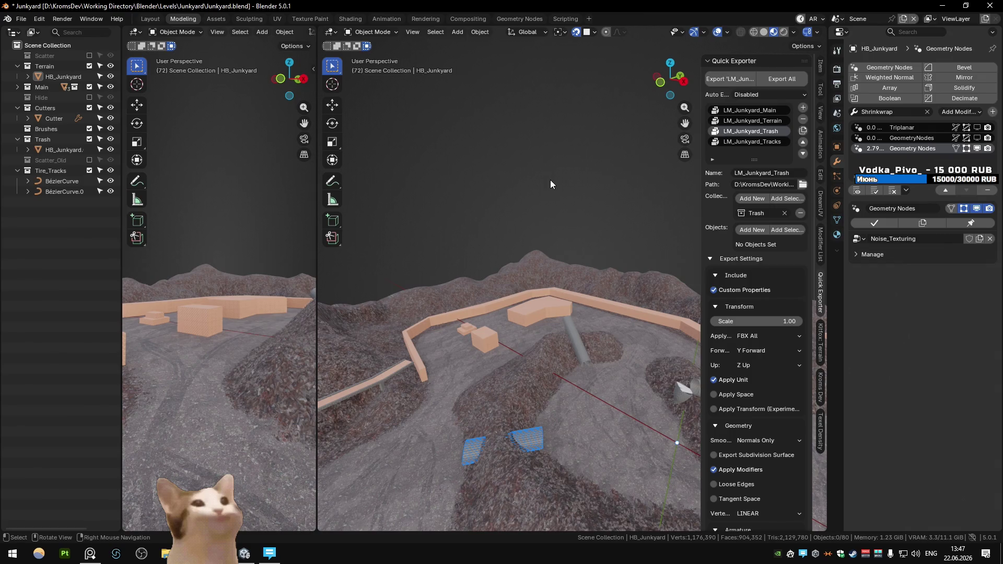
pyautogui.click(304, 457)
pyautogui.keyDown('shift'); pyautogui.click(304, 458); pyautogui.keyUp('shift')
pyautogui.hotkey('alt', 'Tab')
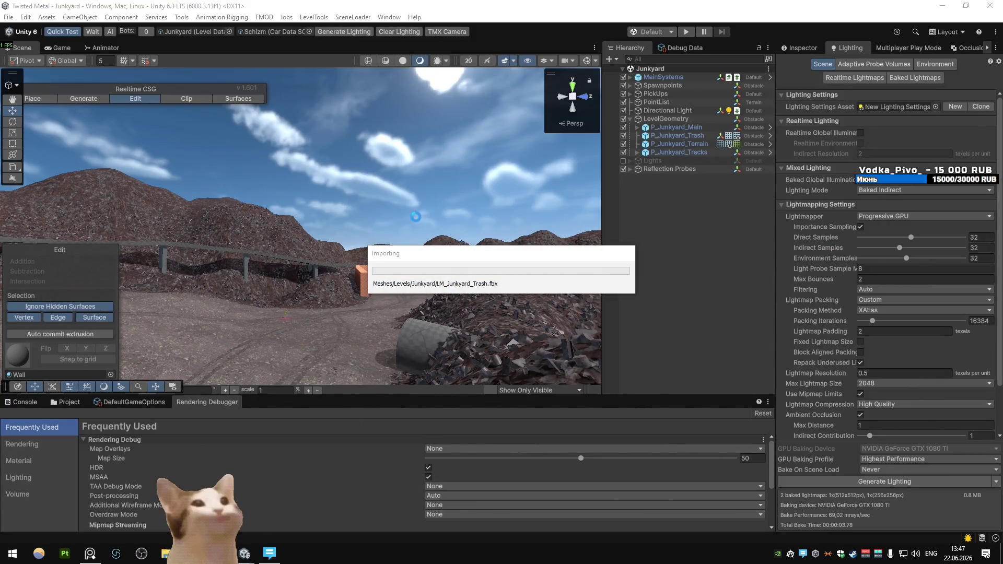
# Start Play mode and drive the car past the scrap heaps toward the orange crane
pyautogui.moveTo(381, 180)
pyautogui.mouseDown(button='right')
pyautogui.moveTo(494, 180)
pyautogui.moveTo(481, 215)
pyautogui.moveTo(374, 214)
pyautogui.mouseUp(button='right')
pyautogui.hotkey('ctrl', 'p')
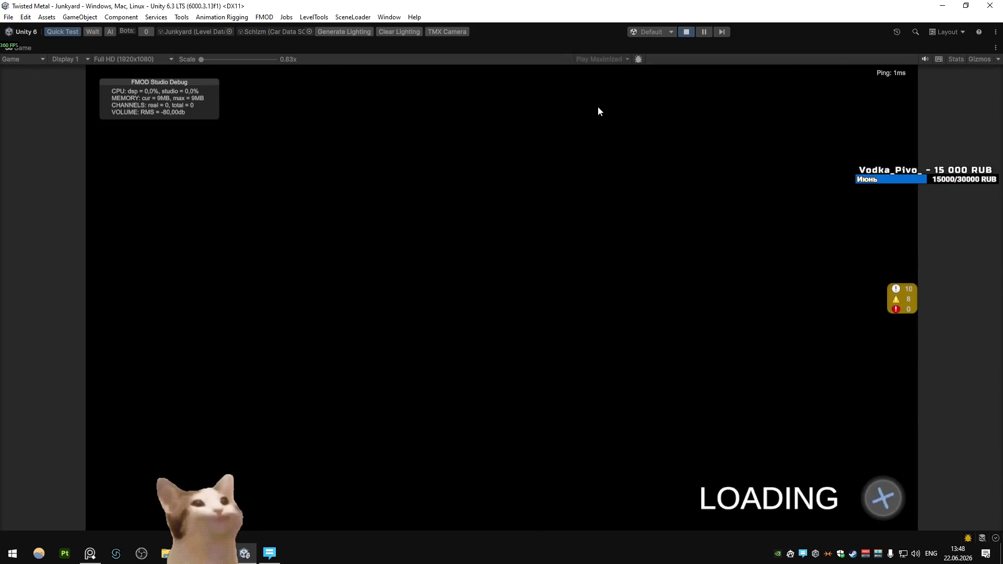
pyautogui.press('w')
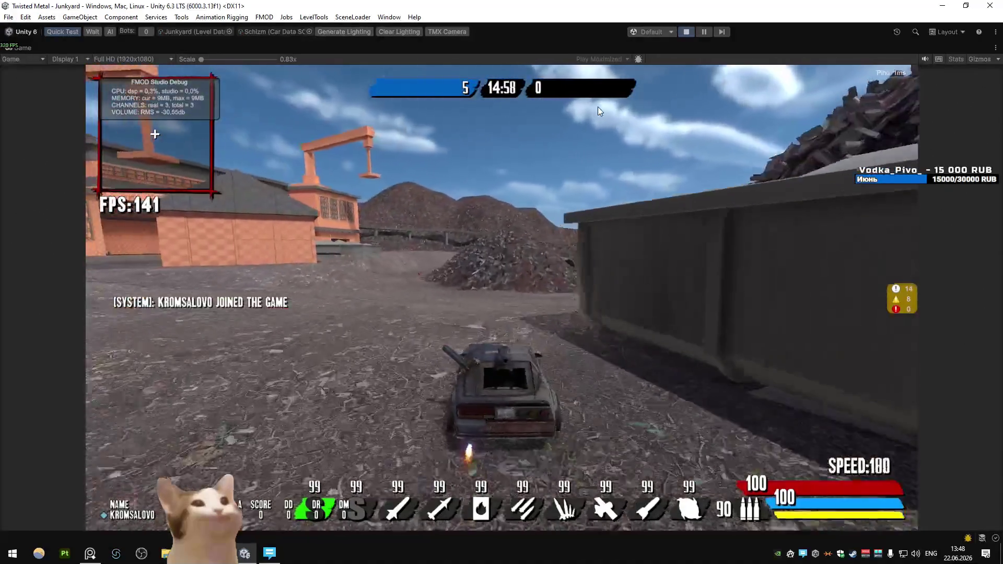
pyautogui.press('w')
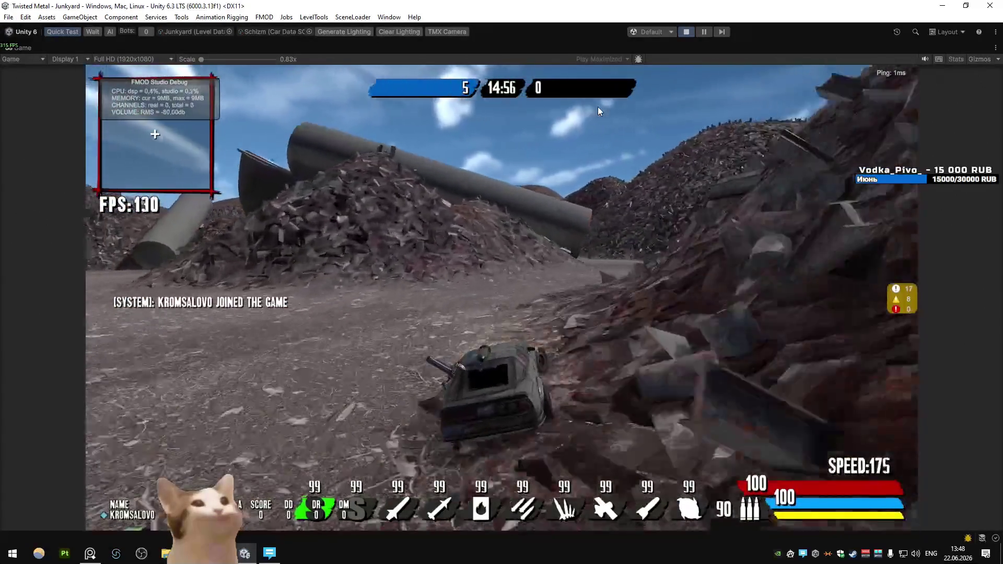
pyautogui.press('a')
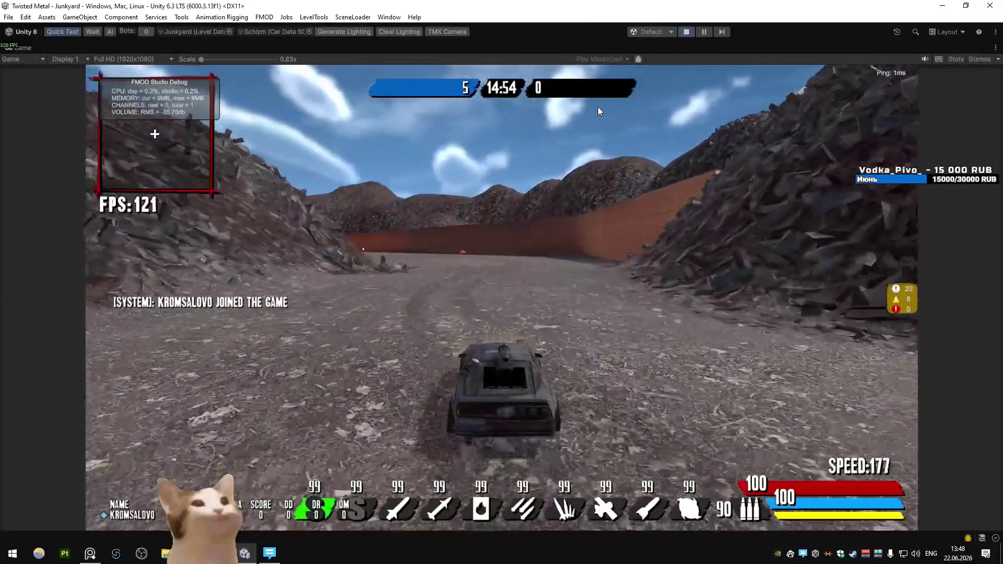
pyautogui.press('a')
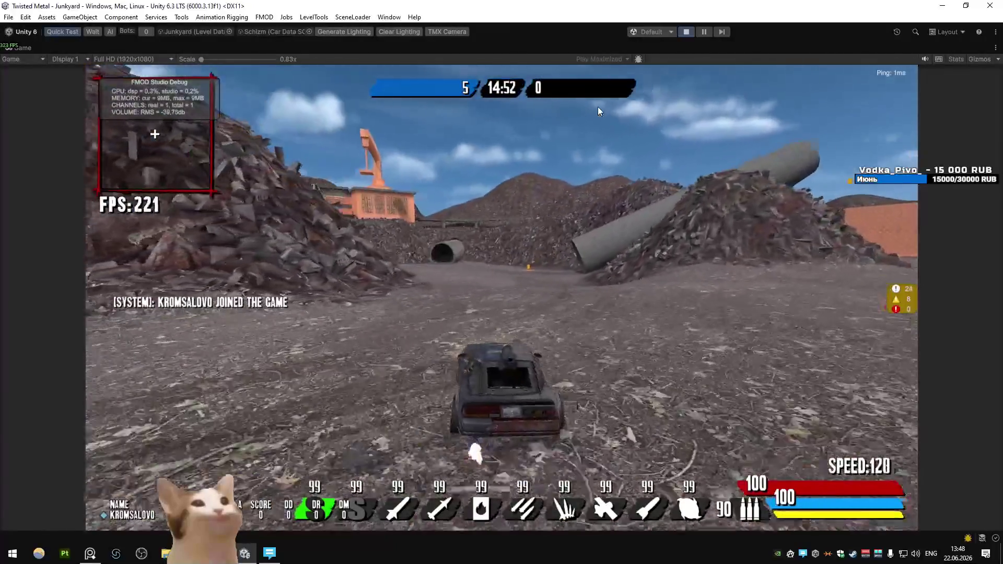
pyautogui.press('a')
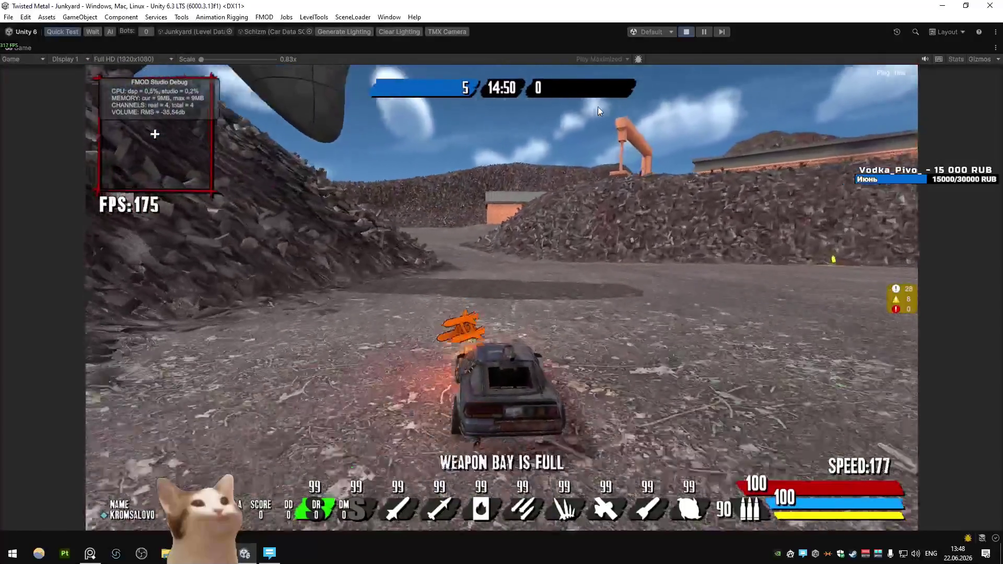
pyautogui.press('a')
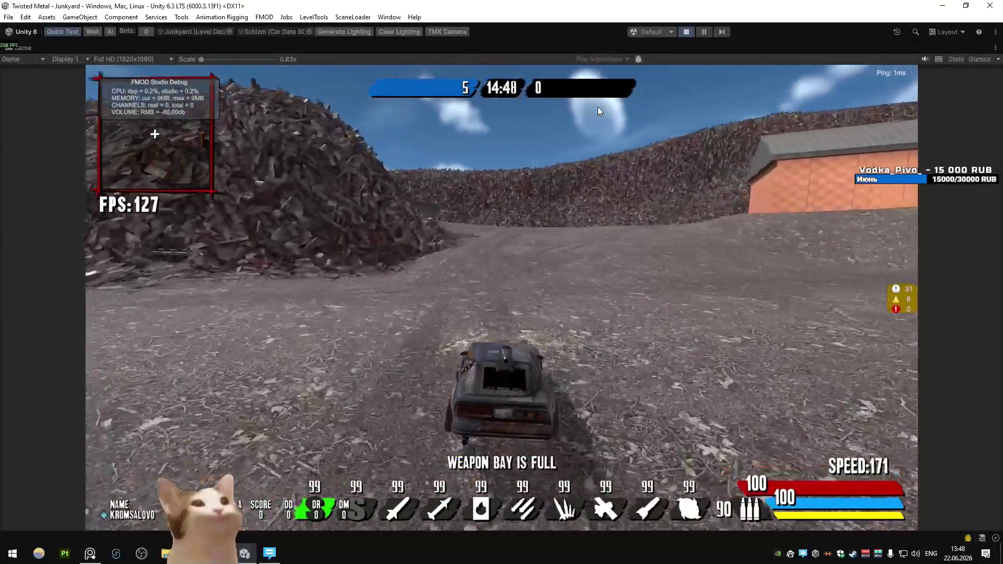
pyautogui.press('a')
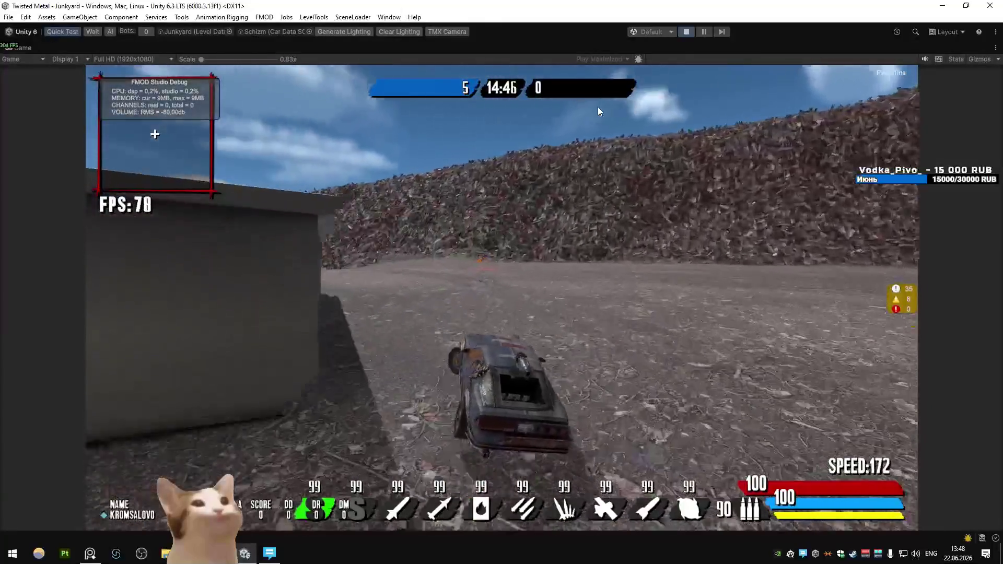
# Drive up the grey ramp, between the brick walls and back into the junkyard, then stop
pyautogui.press('w')
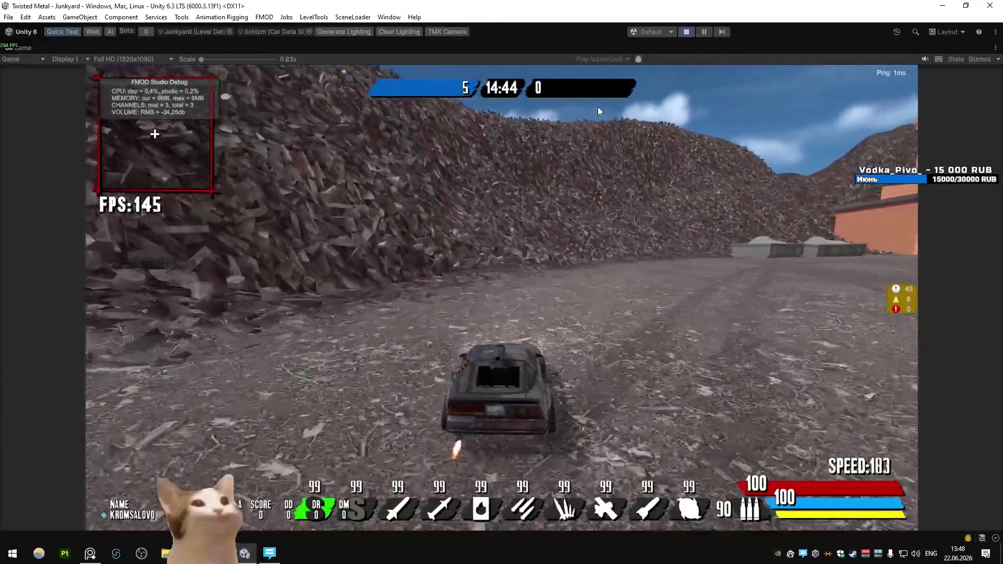
pyautogui.press('d')
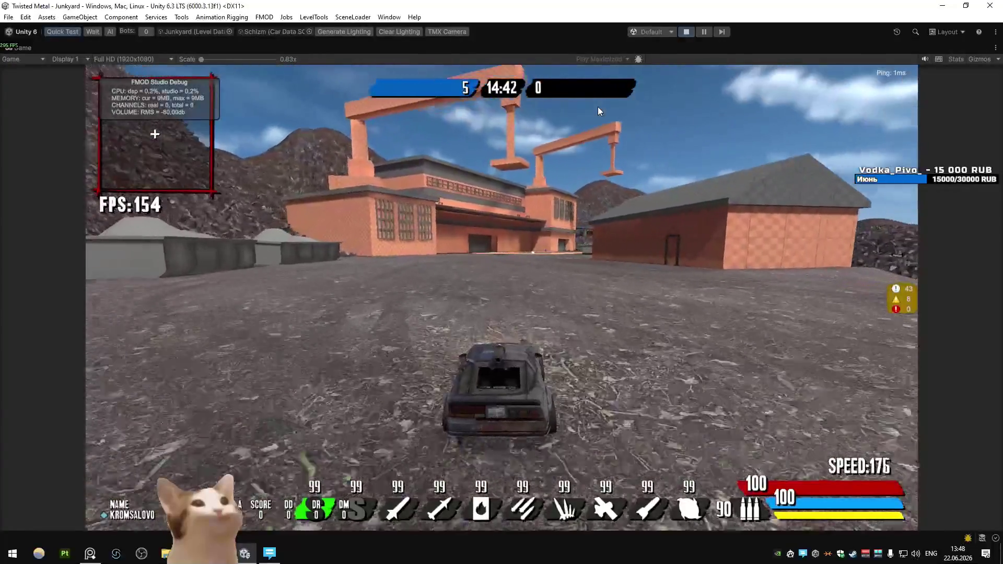
pyautogui.press('a')
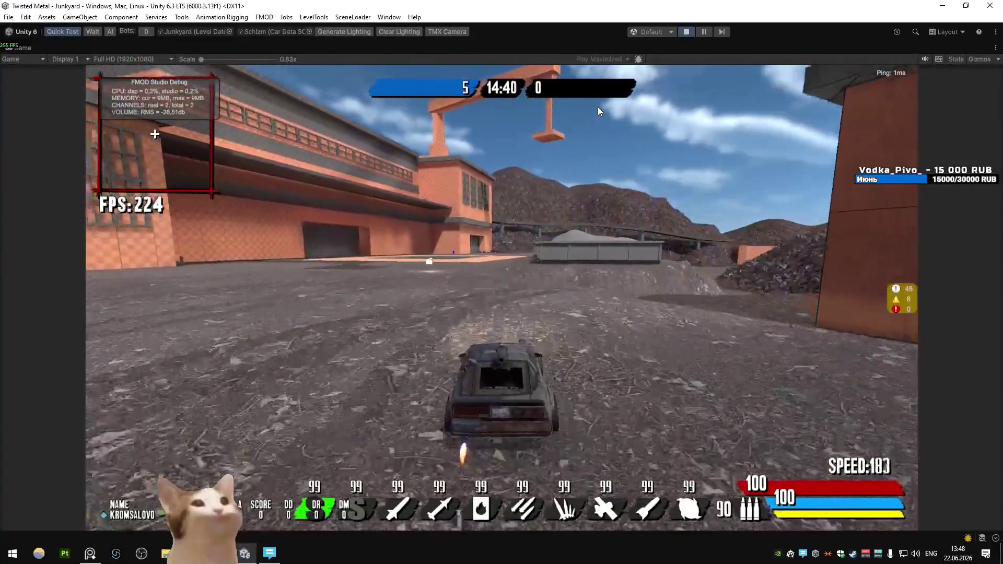
pyautogui.press('d')
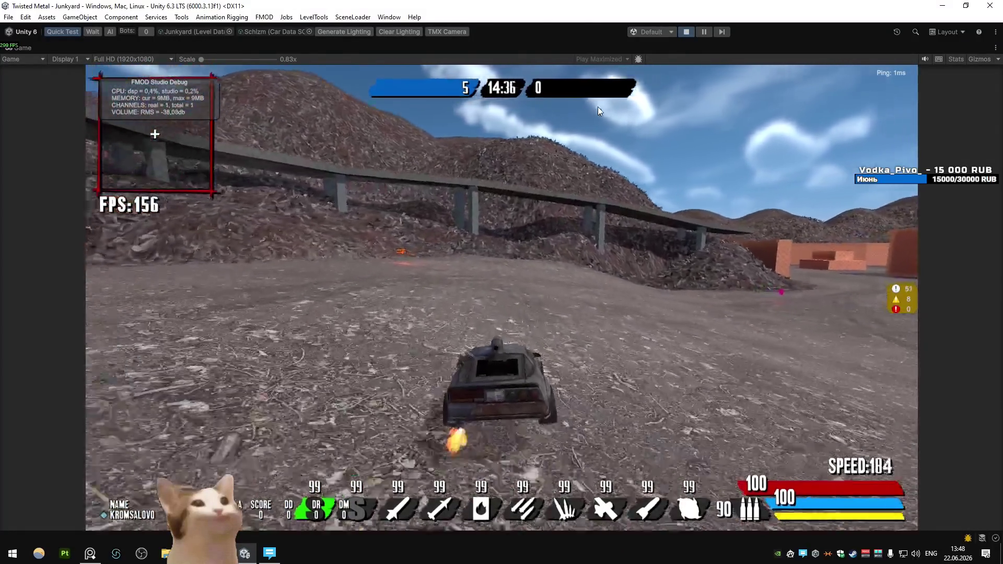
pyautogui.press('d')
pyautogui.press('a')
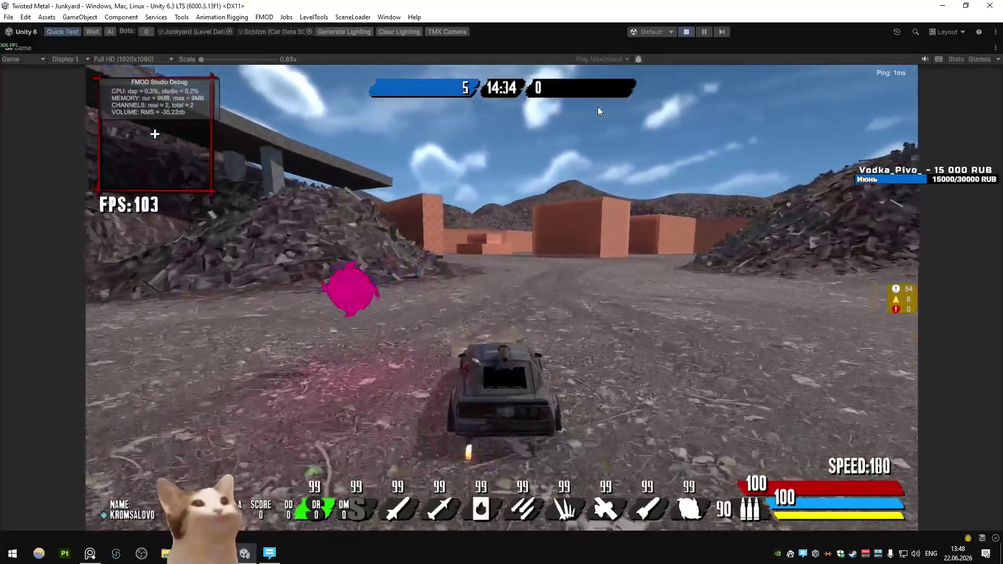
pyautogui.press('d')
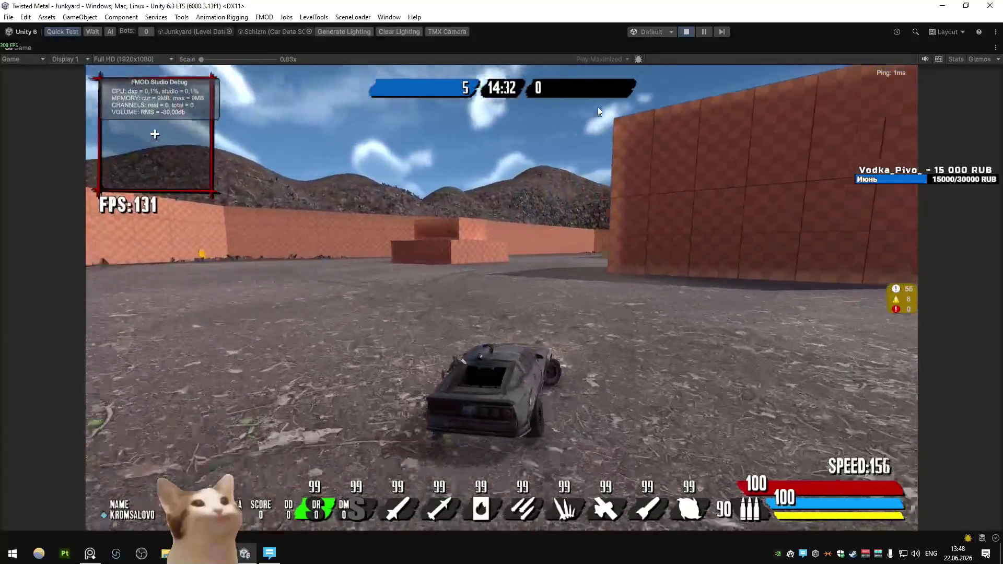
pyautogui.press('d')
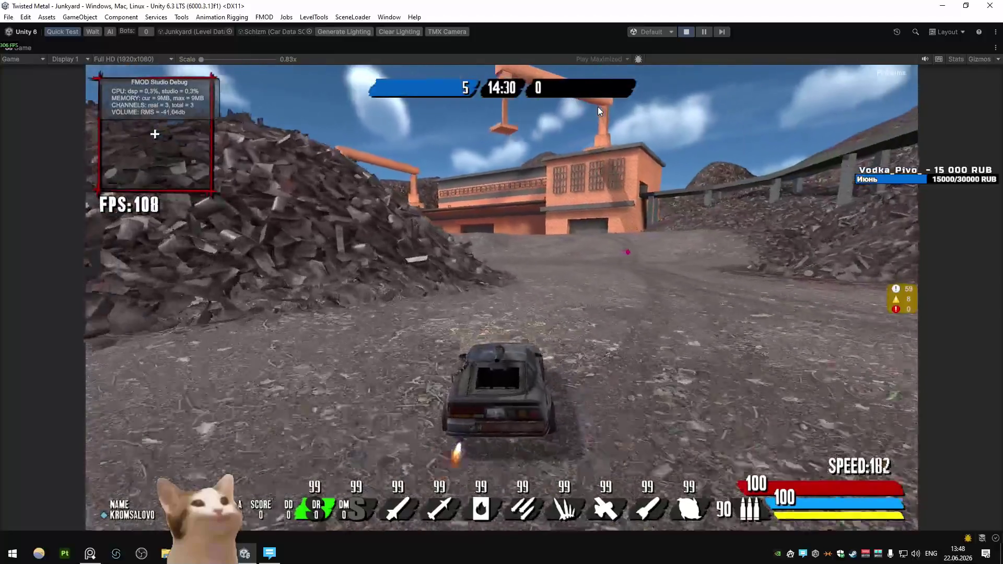
pyautogui.press('a')
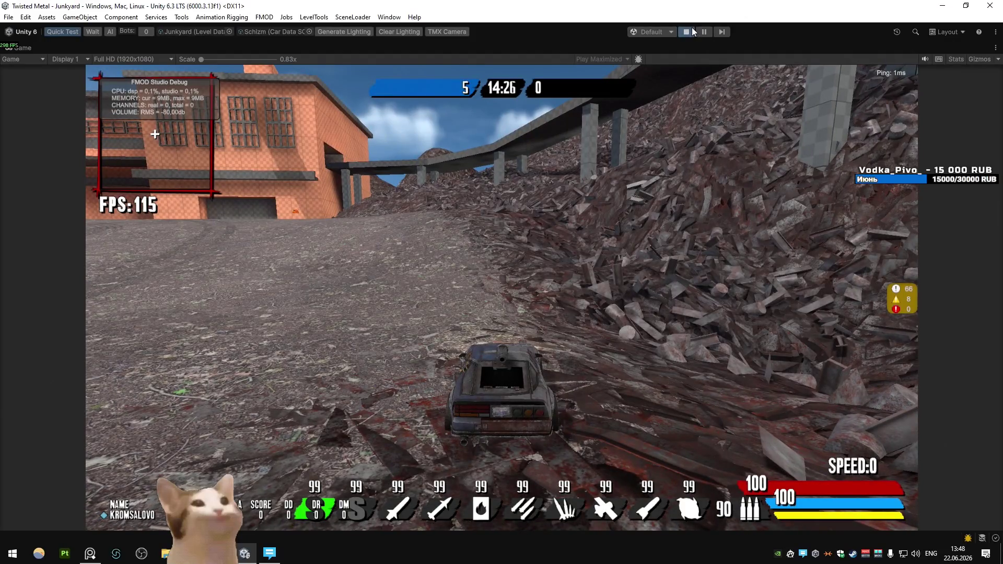
# Back in Blender, view the whole junkyard and isolate the terrain by hiding everything else
pyautogui.click(686, 31)
pyautogui.hotkey('alt', 'Tab')
pyautogui.moveTo(446, 446)
pyautogui.mouseDown(button='middle')
pyautogui.moveTo(549, 383)
pyautogui.moveTo(548, 325)
pyautogui.moveTo(597, 277)
pyautogui.moveTo(497, 267)
pyautogui.moveTo(695, 104)
pyautogui.mouseUp(button='middle')
pyautogui.click(591, 275)
pyautogui.hotkey('shift', 'h')
pyautogui.scroll(5, 587, 274)
# Inspect the terrain with the sculpt brush settings shown, then unhide all objects
pyautogui.click(820, 340)
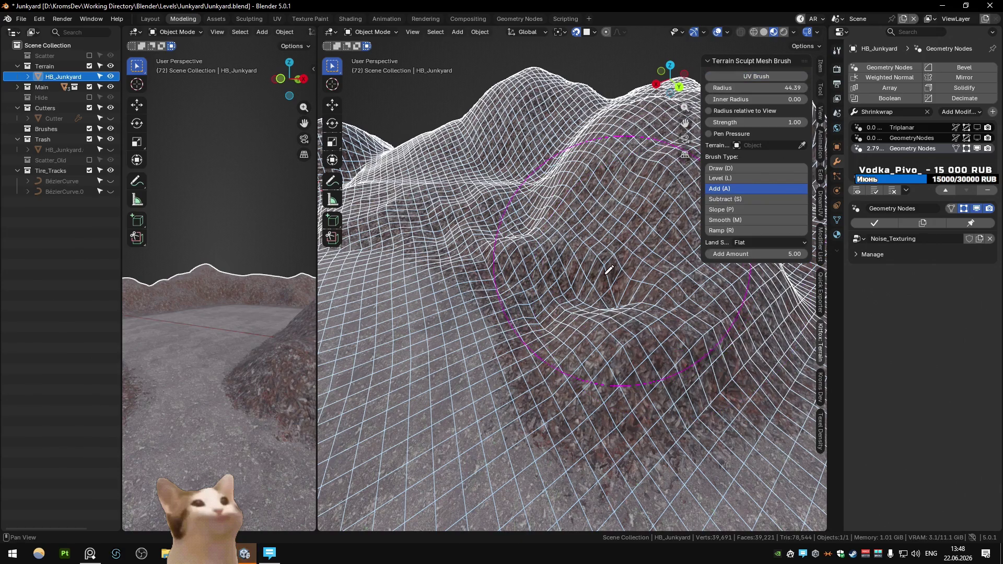
pyautogui.scroll(-1, 585, 282)
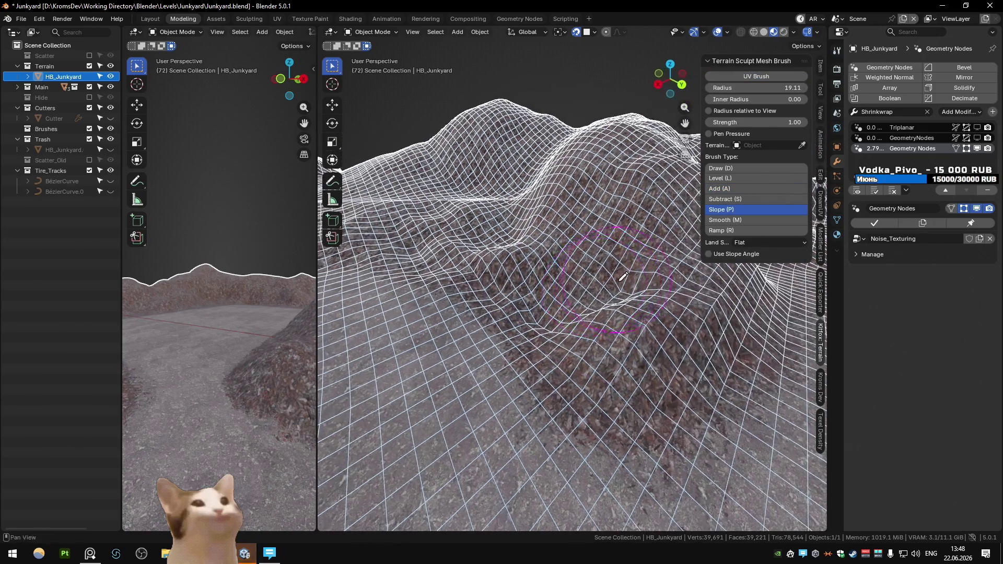
pyautogui.scroll(-3, 549, 275)
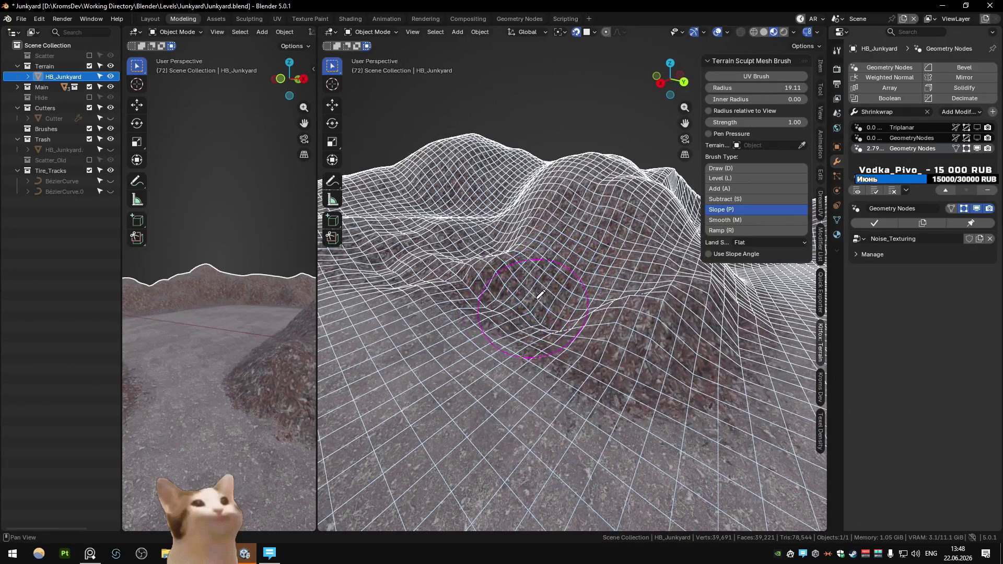
pyautogui.moveTo(537, 304)
pyautogui.mouseDown(button='middle')
pyautogui.moveTo(539, 281)
pyautogui.moveTo(530, 313)
pyautogui.moveTo(530, 296)
pyautogui.moveTo(578, 296)
pyautogui.mouseUp(button='middle')
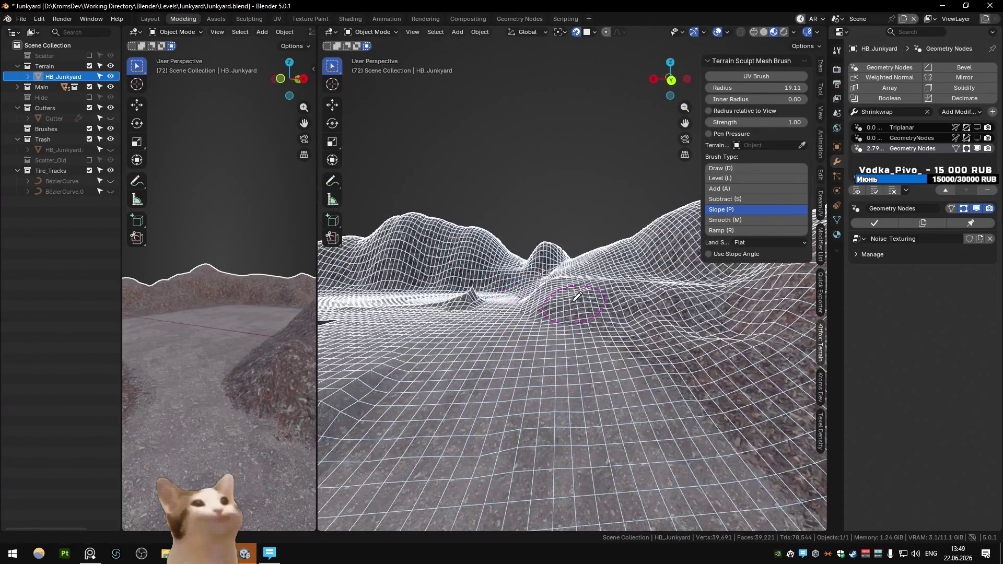
pyautogui.hotkey('alt', 'h')
pyautogui.hotkey('alt', 'a')
pyautogui.moveTo(588, 202)
pyautogui.mouseDown(button='middle')
pyautogui.moveTo(623, 242)
pyautogui.moveTo(529, 253)
pyautogui.moveTo(547, 245)
pyautogui.moveTo(594, 265)
pyautogui.moveTo(583, 271)
pyautogui.mouseUp(button='middle')
pyautogui.rightClick(584, 270)
# Make LM_Junkyard_Terrain the chosen Quick Exporter entry
pyautogui.click(819, 282)
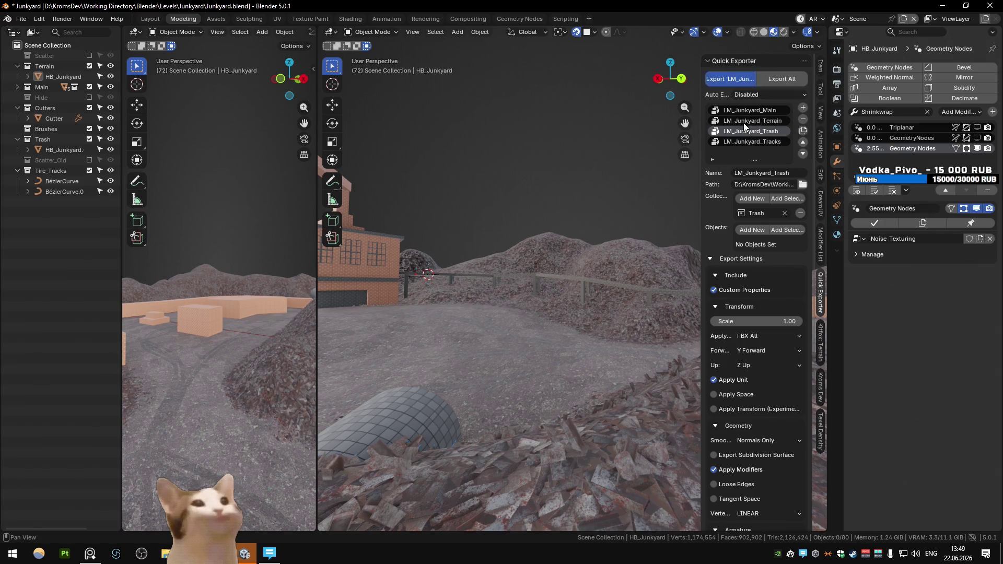
pyautogui.click(742, 121)
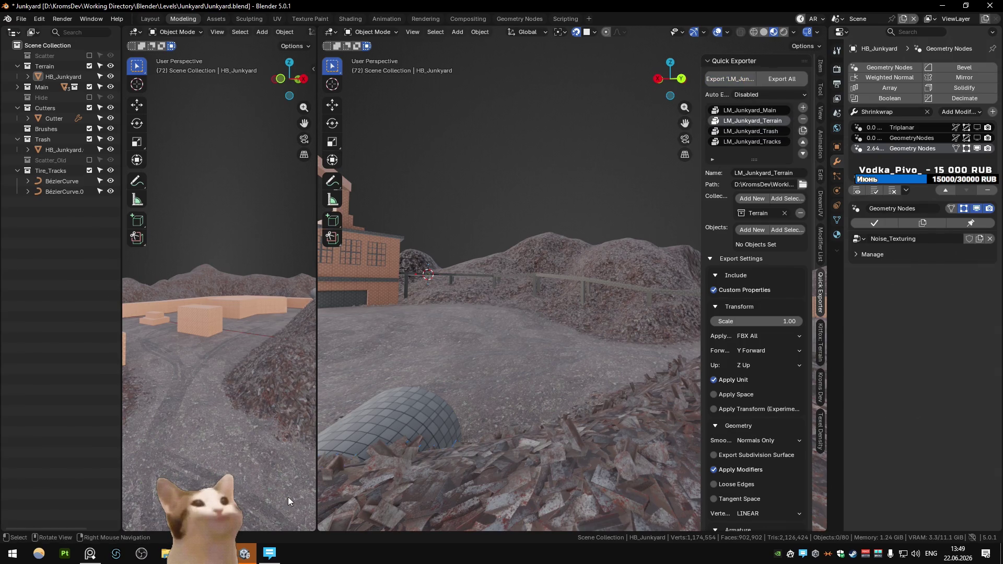
pyautogui.hotkey('alt', 'Tab')
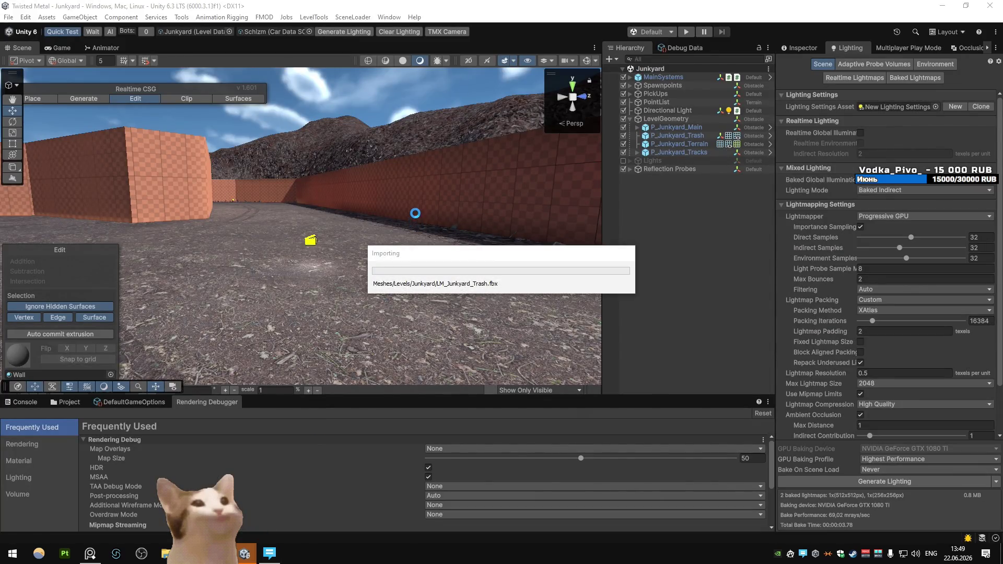
# Fly the Scene camera toward the mounds, start Play and drive toward the orange buildings
pyautogui.moveTo(415, 213)
pyautogui.mouseDown(button='right')
pyautogui.moveTo(347, 230)
pyautogui.moveTo(388, 208)
pyautogui.moveTo(340, 205)
pyautogui.moveTo(356, 227)
pyautogui.moveTo(390, 243)
pyautogui.moveTo(283, 228)
pyautogui.mouseUp(button='right')
pyautogui.press('w')
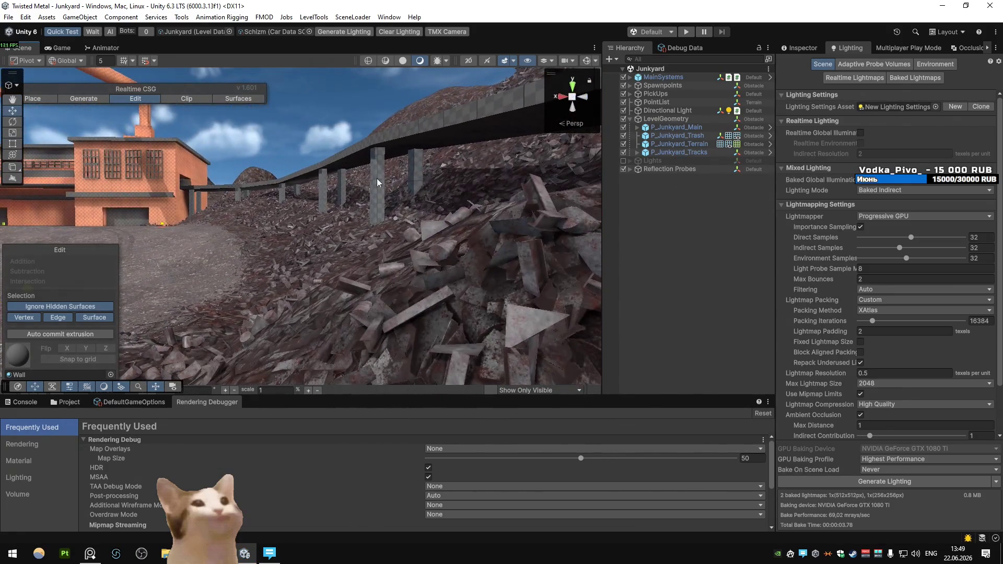
pyautogui.click(685, 32)
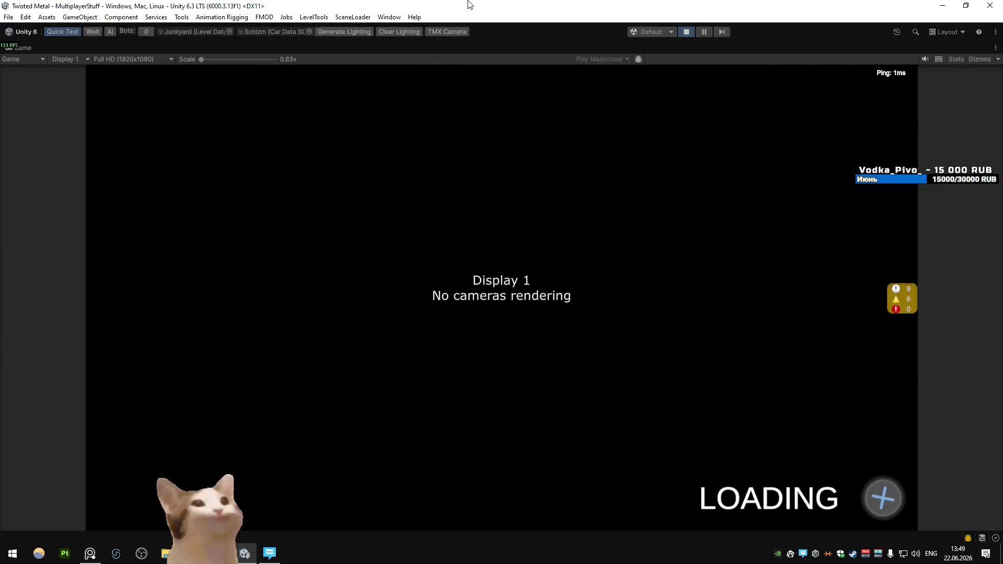
pyautogui.press('w')
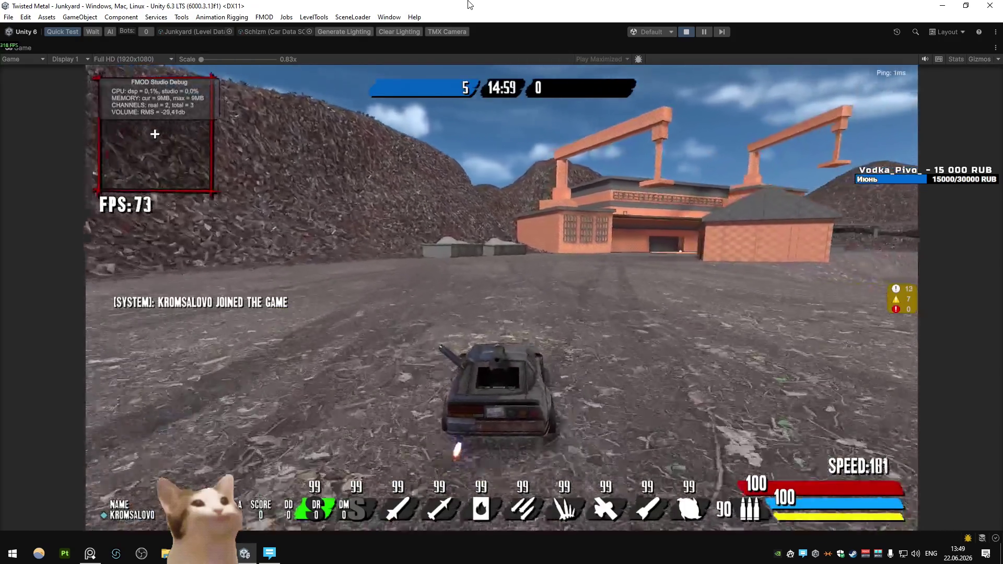
pyautogui.press('d')
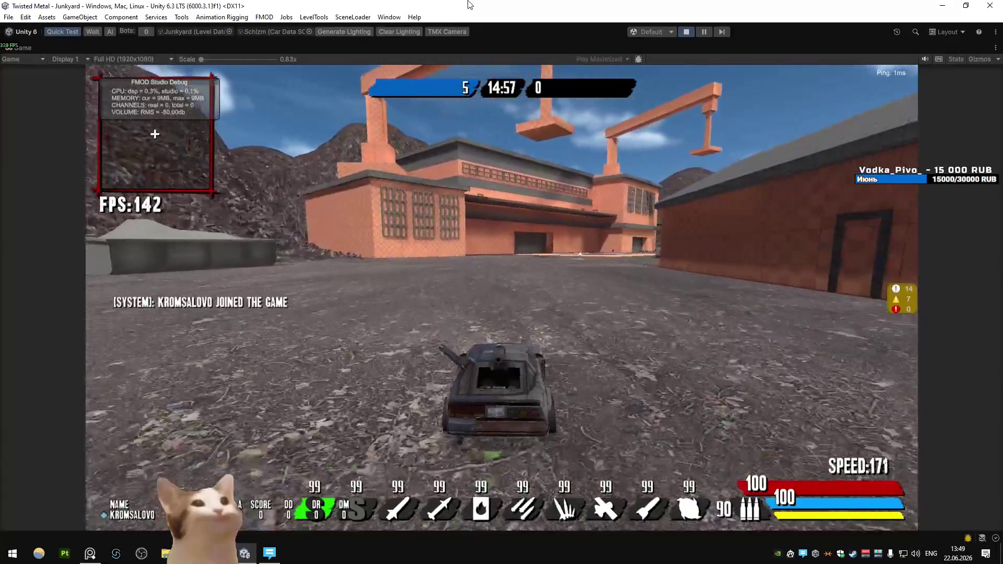
pyautogui.press('d')
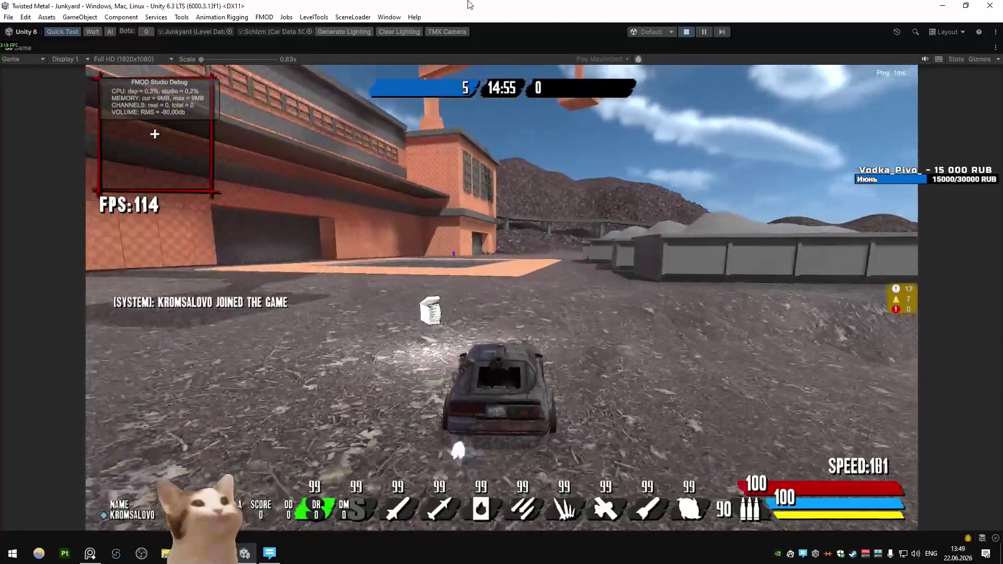
# Drive past the bridge and between the orange walls, then stop Play mode
pyautogui.press('a')
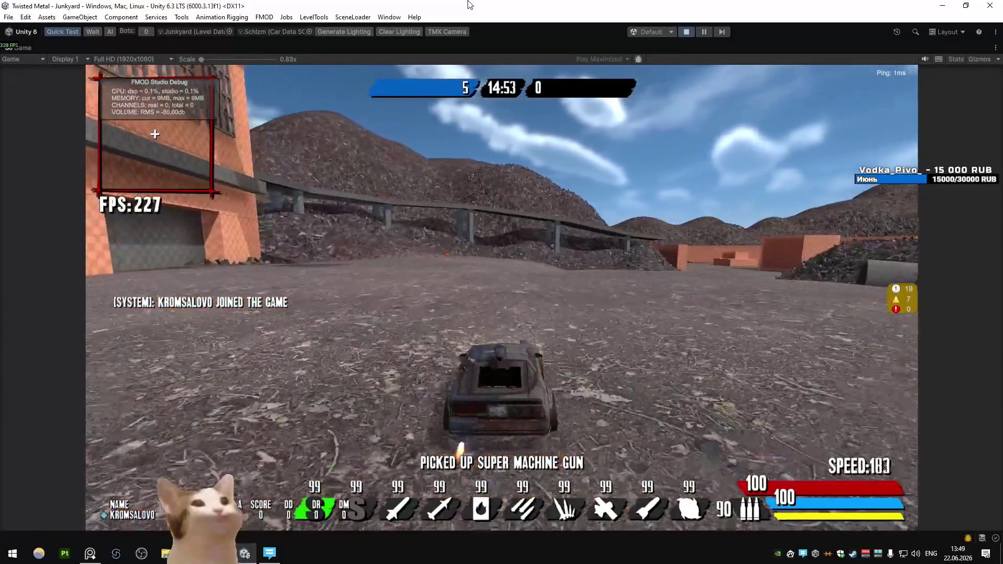
pyautogui.press('d')
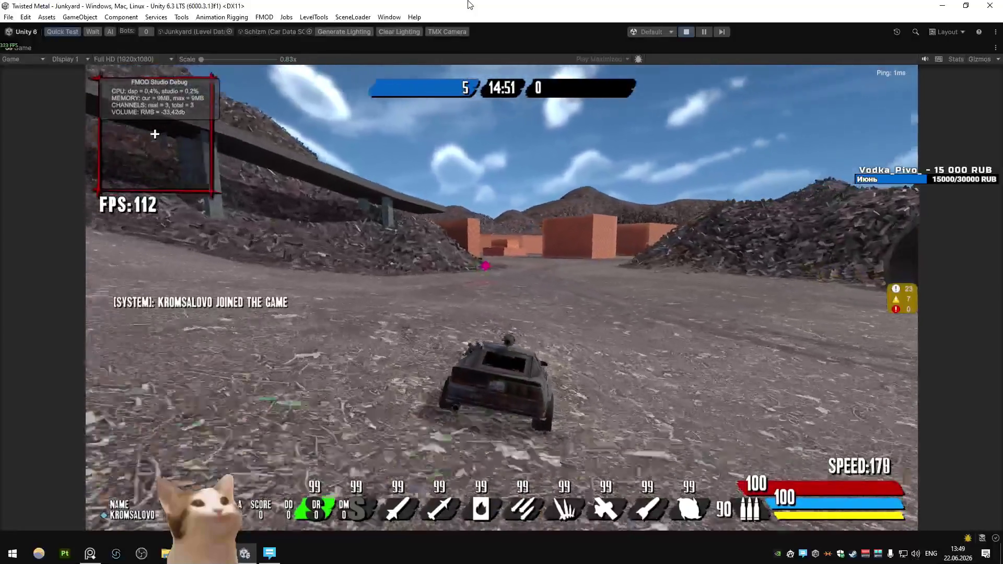
pyautogui.press('a')
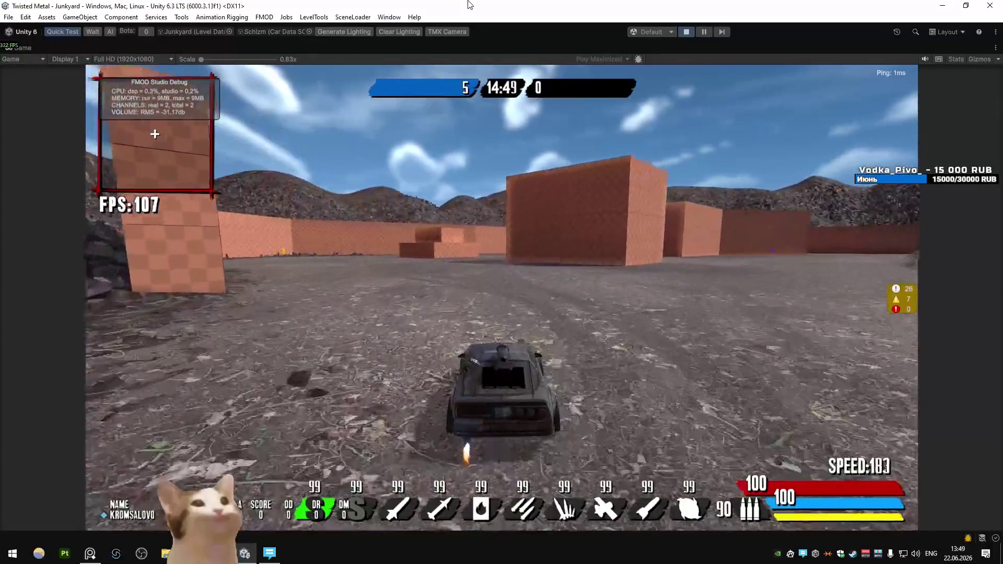
pyautogui.hotkey('ctrl', 'p')
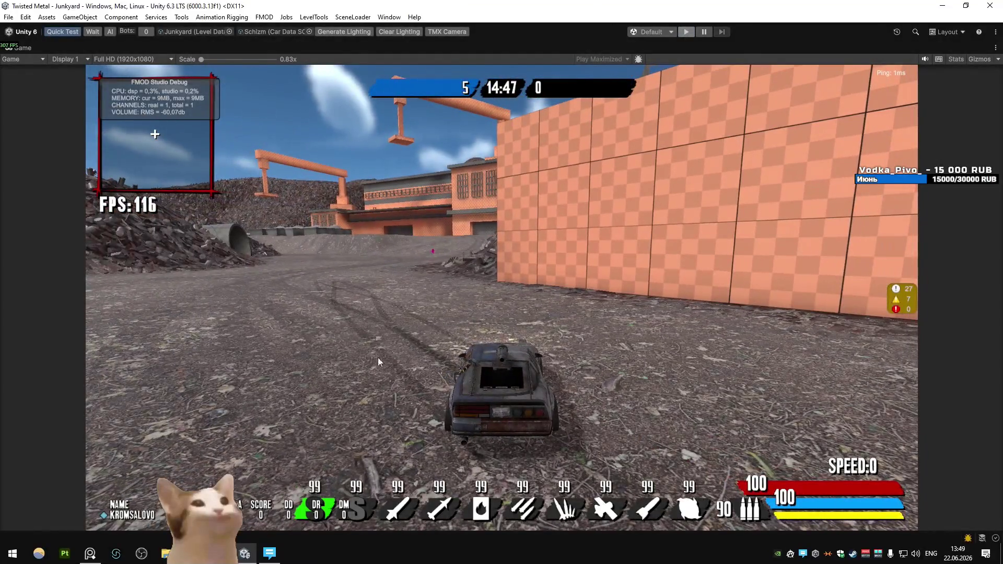
pyautogui.hotkey('alt', 'Tab')
pyautogui.hotkey('shift', 'a')
# Add a cube, move it onto the walkway in top view and scale it by 2
pyautogui.moveTo(443, 319)
pyautogui.click(496, 327)
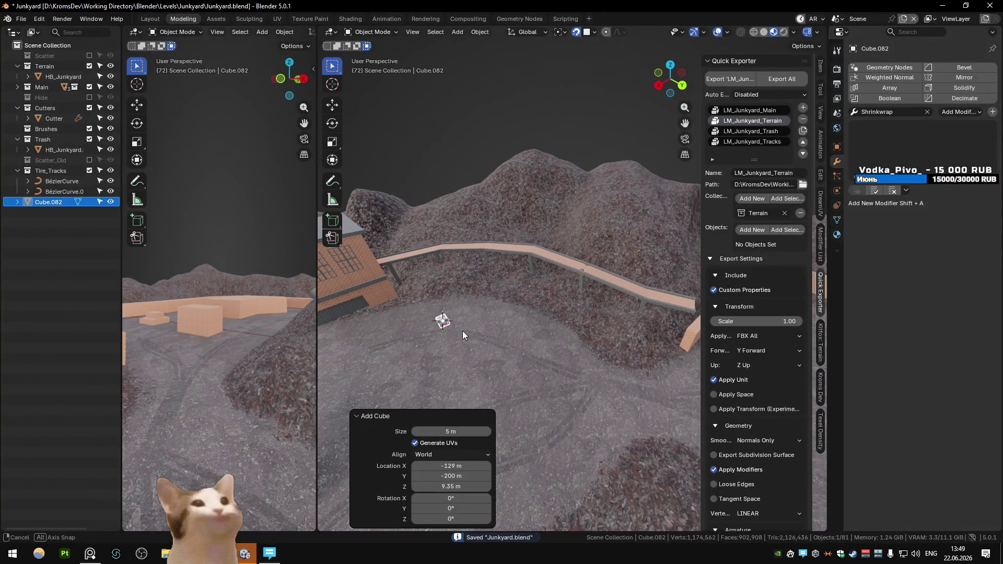
pyautogui.press('KP_7')
pyautogui.press('g')
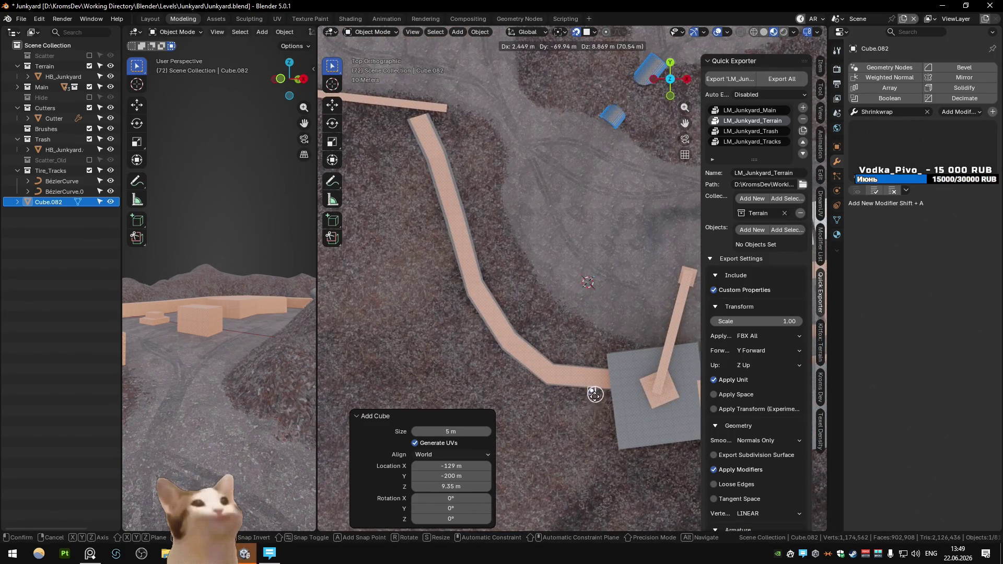
pyautogui.click(595, 394)
pyautogui.scroll(8, 584, 353)
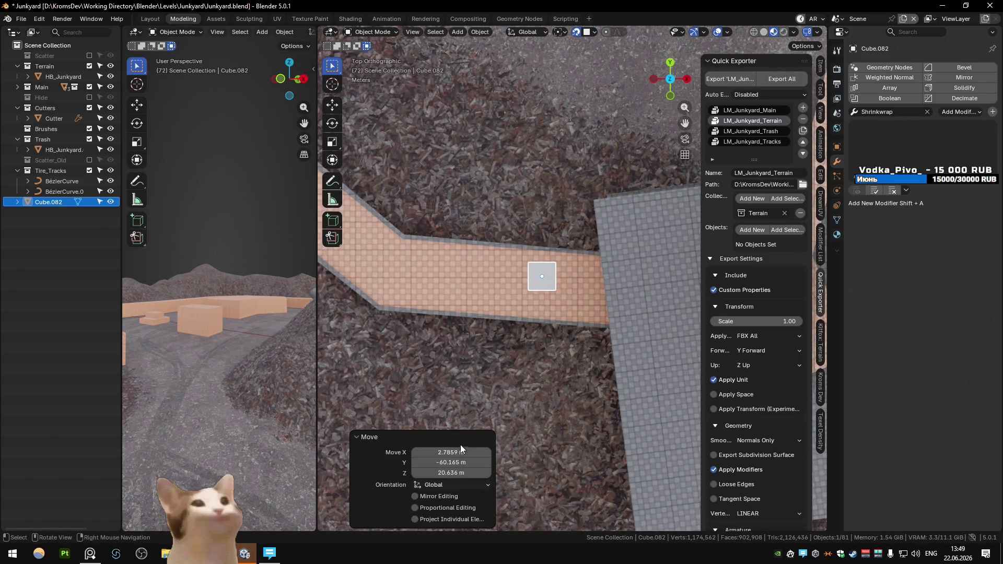
pyautogui.write('s2')
pyautogui.press('Return')
# Position and rotate the enlarged cube to line up with the walkway
pyautogui.press('g')
pyautogui.click(577, 313)
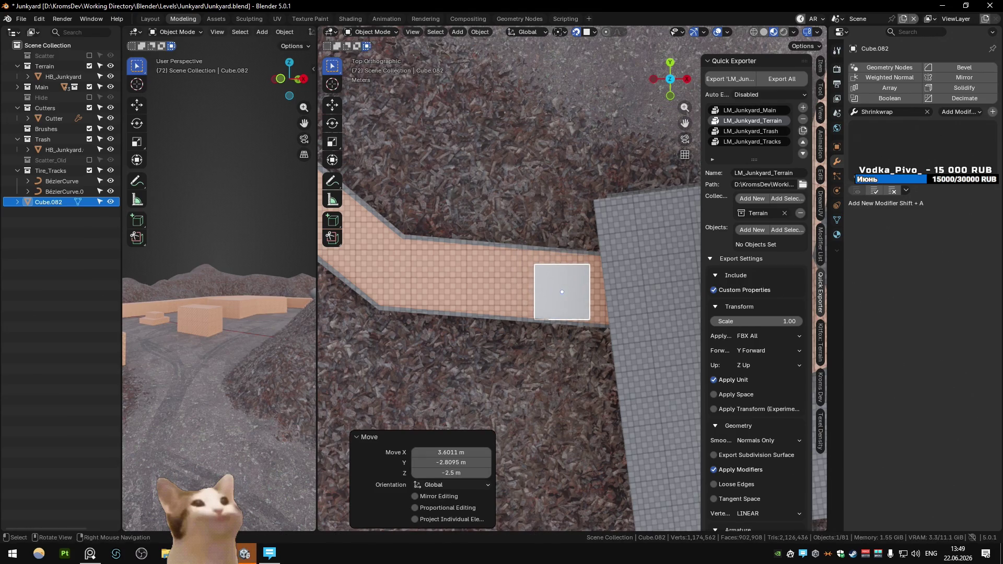
pyautogui.press('r')
pyautogui.click(635, 327)
pyautogui.press('g')
pyautogui.click(582, 315)
pyautogui.keyDown('shift'); pyautogui.moveTo(583, 315); pyautogui.dragTo(655, 324, button='middle'); pyautogui.keyUp('shift')
# Duplicate the cube, then delete the extra copy and reselect the original
pyautogui.hotkey('shift', 'd')
pyautogui.click(463, 310)
pyautogui.moveTo(464, 309)
pyautogui.mouseDown(button='middle')
pyautogui.moveTo(484, 283)
pyautogui.moveTo(459, 246)
pyautogui.mouseUp(button='middle')
pyautogui.press('Delete')
pyautogui.click(624, 318)
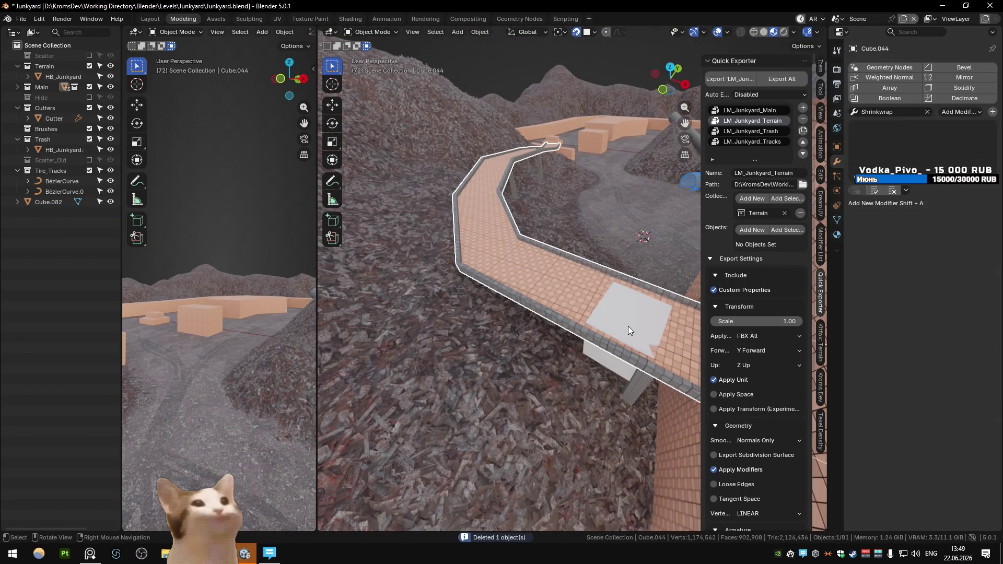
pyautogui.click(628, 326)
# Snap the 3D cursor to the cube's face and set the cube's origin there
pyautogui.press('Tab')
pyautogui.press('KP_Decimal')
pyautogui.hotkey('shift', 's')
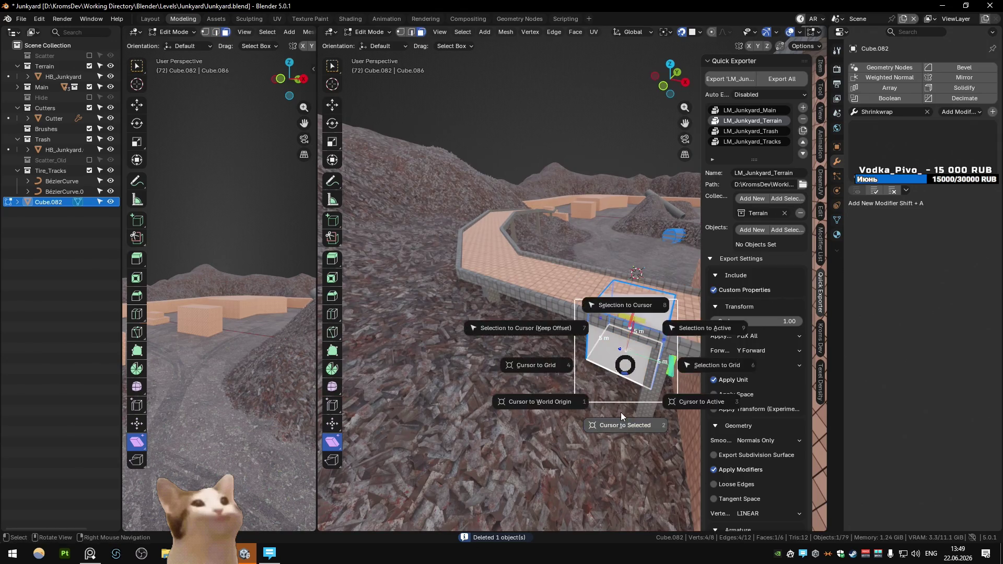
pyautogui.click(621, 416)
pyautogui.press('Tab')
pyautogui.hotkey('ctrl', 'alt', 'shift', 'c')
pyautogui.click(616, 360)
# Move the cube and raise it along Z toward walkway height
pyautogui.press('g')
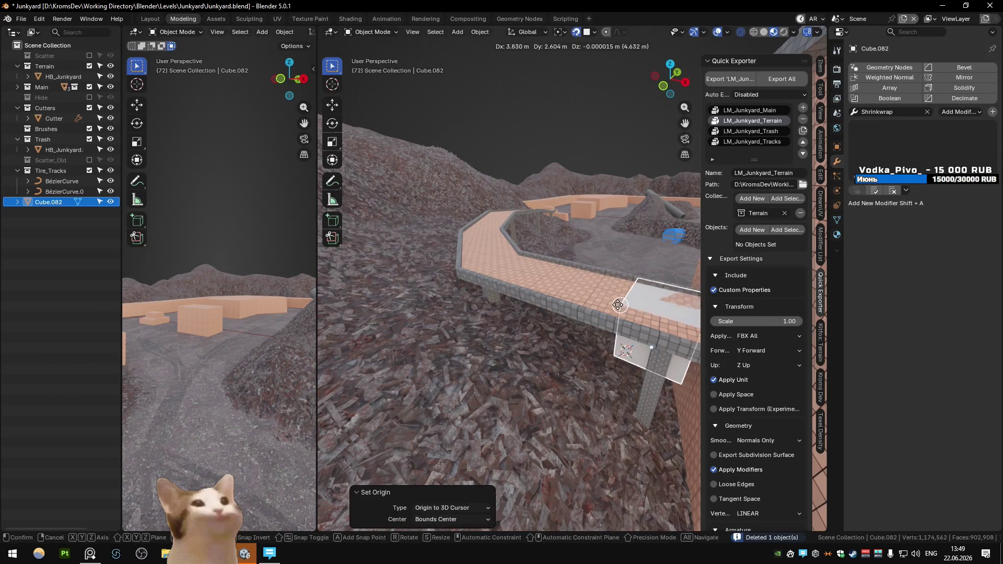
pyautogui.click(618, 305)
pyautogui.hotkey('ctrl', 'shift', 'Tab')
pyautogui.press('Escape')
pyautogui.moveTo(629, 305); pyautogui.dragTo(596, 293, button='middle')
pyautogui.press('g')
pyautogui.press('z')
pyautogui.click(596, 294)
# Lift the cube to walkway height, snap it onto the walkway and centre it from top view
pyautogui.press('g')
pyautogui.press('z')
pyautogui.click(595, 292)
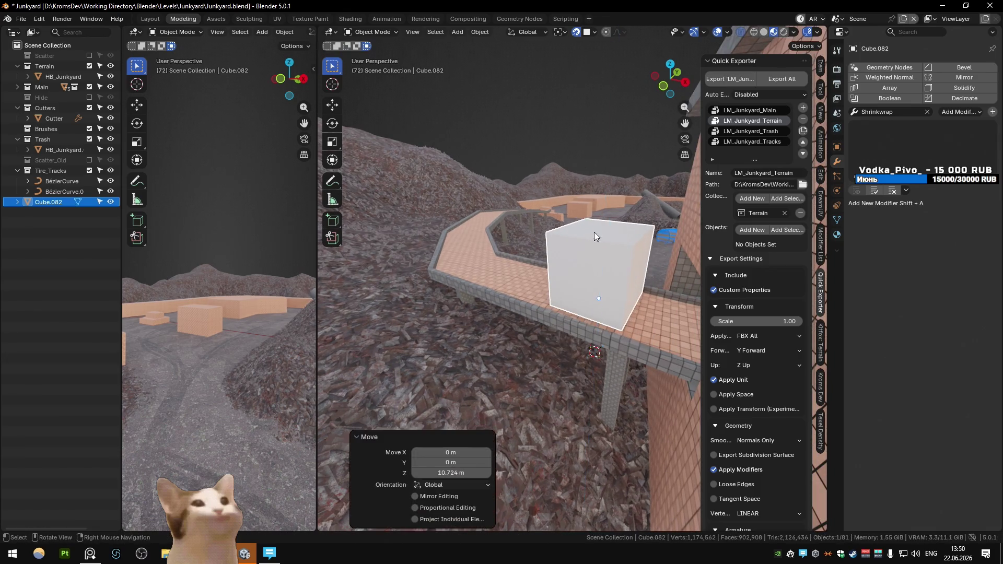
pyautogui.press('g')
pyautogui.click(605, 321)
pyautogui.press('KP_7')
pyautogui.press('g')
pyautogui.click(600, 325)
# Duplicate the cube farther along the walkway, rotated to follow its direction
pyautogui.keyDown('shift'); pyautogui.moveTo(601, 325); pyautogui.dragTo(695, 373, button='middle'); pyautogui.keyUp('shift')
pyautogui.hotkey('shift', 'd')
pyautogui.click(577, 360)
pyautogui.press('r')
pyautogui.click(584, 368)
pyautogui.press('g')
pyautogui.click(536, 365)
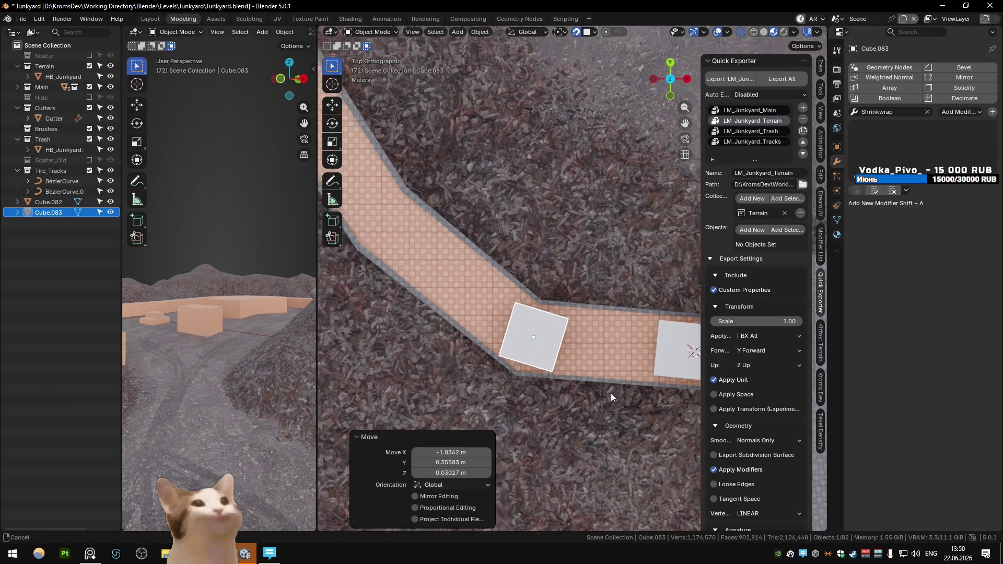
# Place another cube copy along the walkway, turned to match the bend
pyautogui.keyDown('shift'); pyautogui.moveTo(501, 299); pyautogui.dragTo(585, 351, button='middle'); pyautogui.keyUp('shift')
pyautogui.hotkey('shift', 'd')
pyautogui.click(446, 245)
pyautogui.press('r')
pyautogui.click(463, 316)
pyautogui.press('g')
pyautogui.click(461, 311)
# Add a third copy, angled along the walkway's curve and centred on it
pyautogui.keyDown('shift'); pyautogui.moveTo(461, 311); pyautogui.dragTo(571, 417, button='middle'); pyautogui.keyUp('shift')
pyautogui.hotkey('shift', 'd')
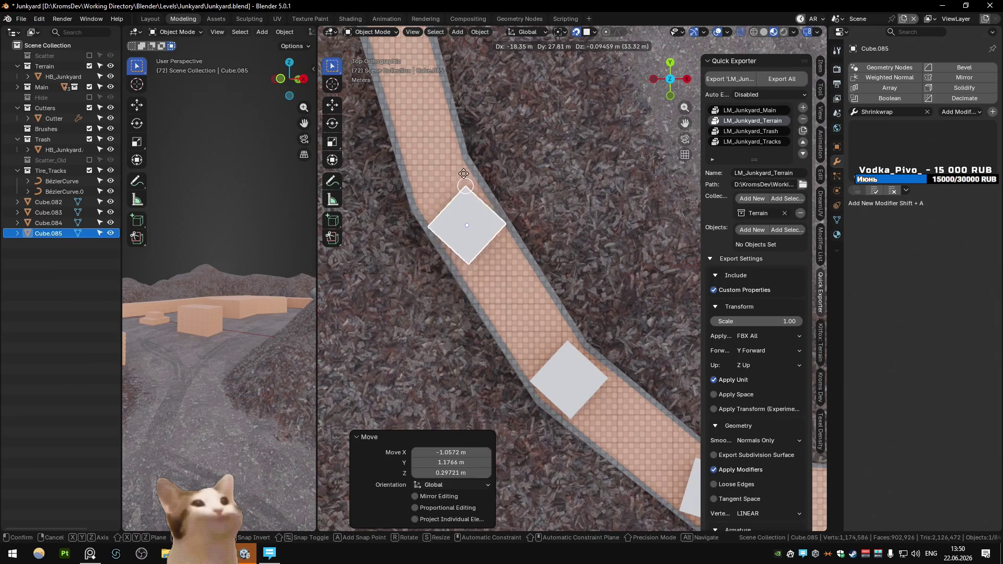
pyautogui.press('r')
pyautogui.click(538, 281)
pyautogui.press('g')
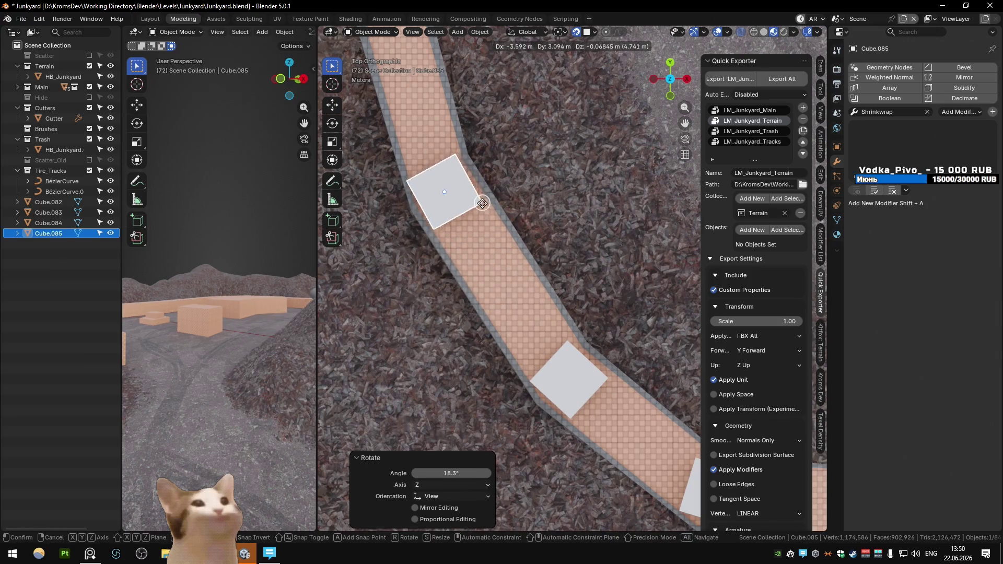
pyautogui.click(477, 199)
pyautogui.scroll(-3, 509, 237)
pyautogui.scroll(3, 521, 293)
# Nudge an earlier copy into place, then duplicate it up the walkway, rotated to the path
pyautogui.click(458, 268)
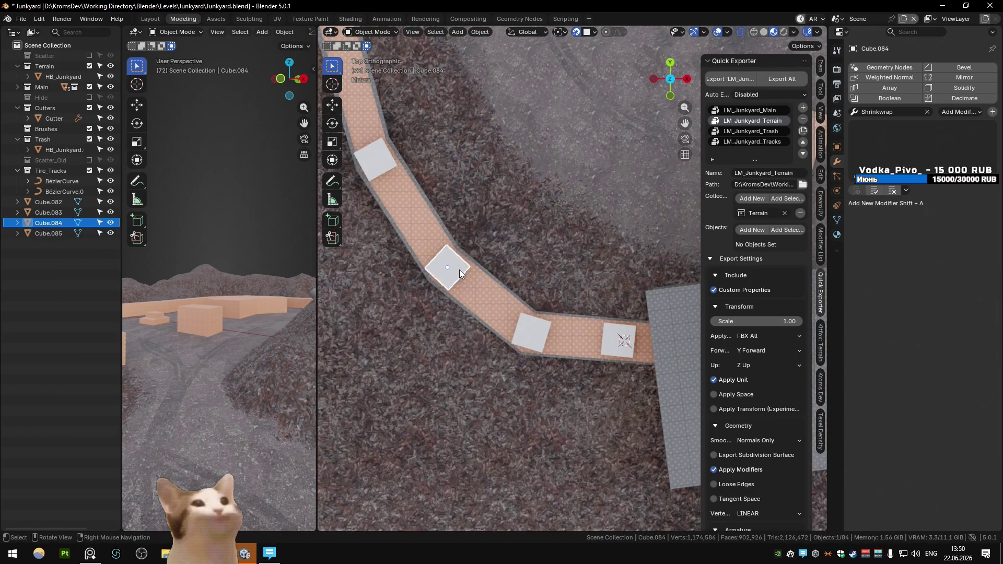
pyautogui.press('g')
pyautogui.click(467, 267)
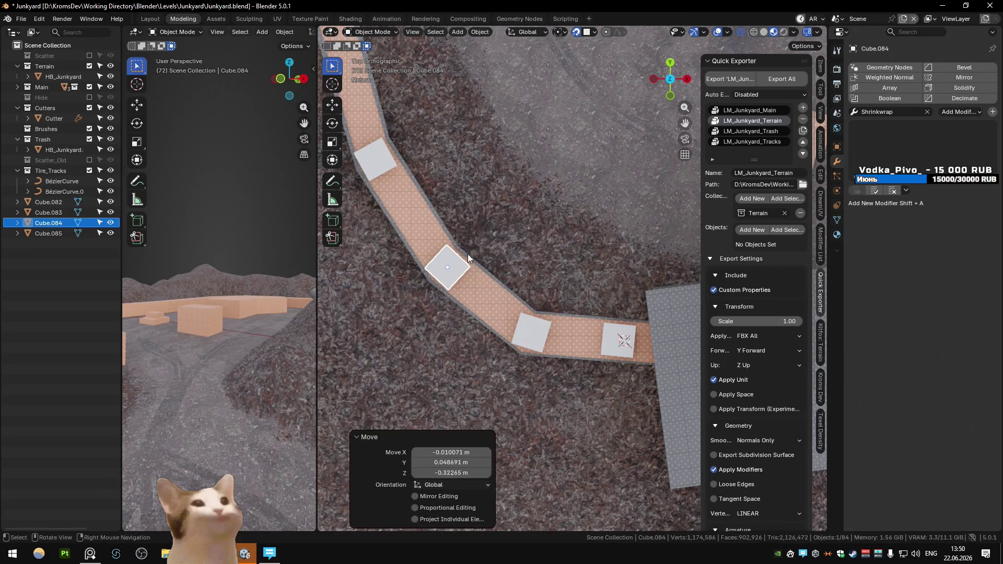
pyautogui.keyDown('shift'); pyautogui.moveTo(469, 261); pyautogui.dragTo(560, 336, button='middle'); pyautogui.keyUp('shift')
pyautogui.hotkey('shift', 'd')
pyautogui.click(494, 157)
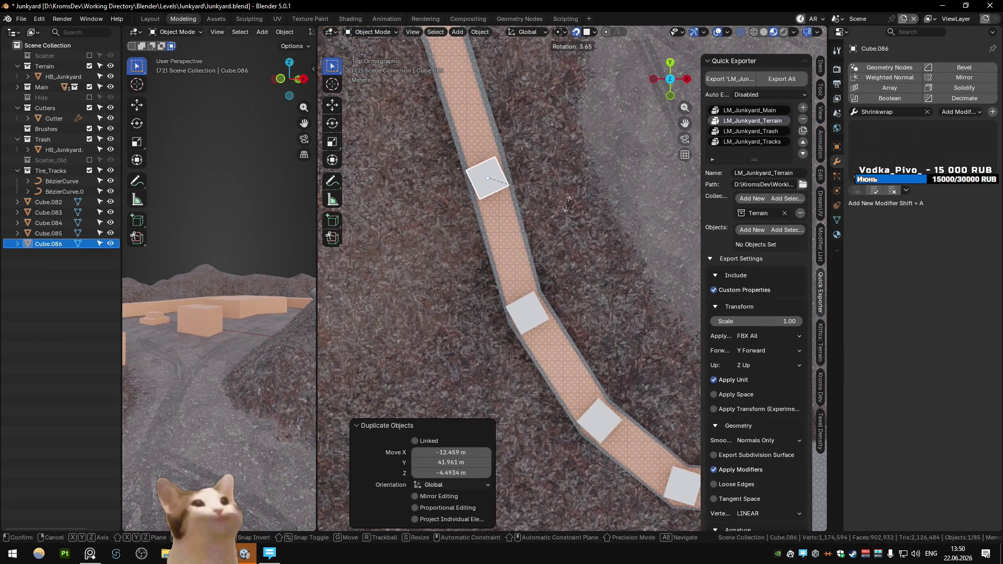
pyautogui.press('r')
pyautogui.click(564, 220)
pyautogui.press('g')
pyautogui.click(514, 205)
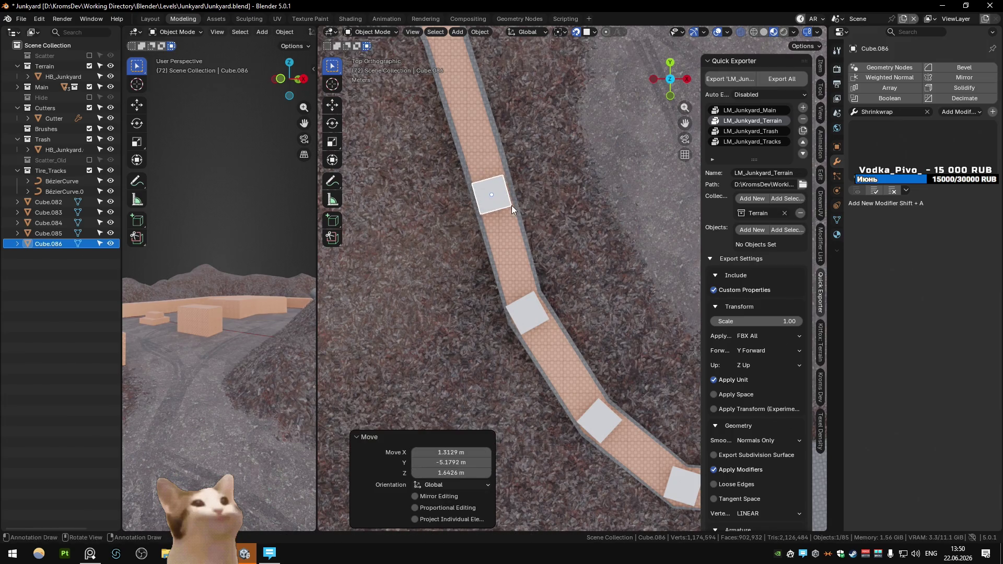
# Add one last cube copy up the walkway and orbit to inspect the row
pyautogui.keyDown('shift'); pyautogui.moveTo(514, 205); pyautogui.dragTo(551, 282, button='middle'); pyautogui.keyUp('shift')
pyautogui.hotkey('shift', 'd')
pyautogui.click(516, 172)
pyautogui.moveTo(516, 172)
pyautogui.mouseDown(button='middle')
pyautogui.moveTo(546, 287)
pyautogui.moveTo(535, 225)
pyautogui.moveTo(469, 217)
pyautogui.moveTo(510, 210)
pyautogui.moveTo(491, 240)
pyautogui.moveTo(517, 280)
pyautogui.moveTo(568, 284)
pyautogui.moveTo(521, 305)
pyautogui.mouseUp(button='middle')
pyautogui.scroll(1, 534, 272)
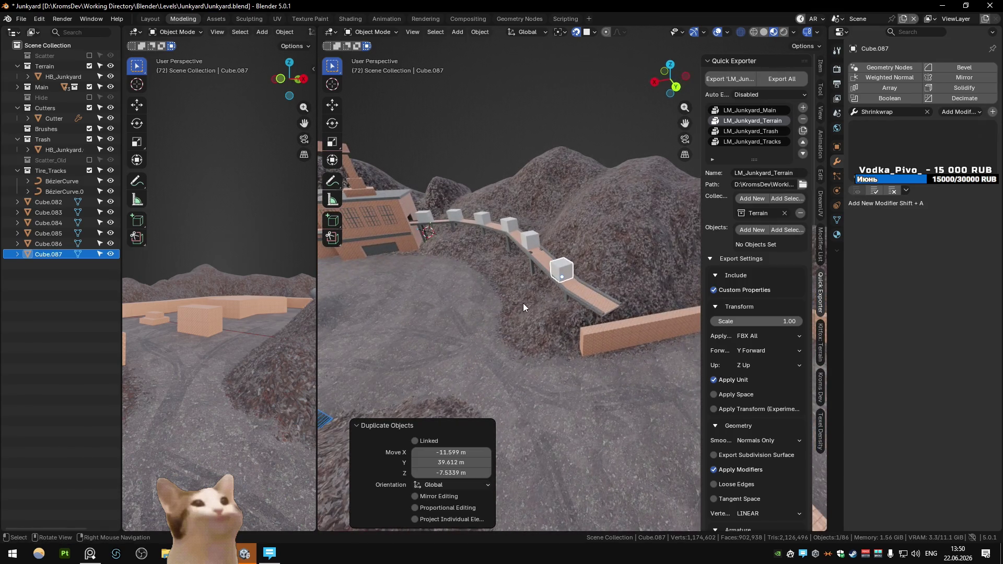
# Select the walkway crates and assign them the Scrapyard_Junk material
pyautogui.keyDown('shift'); pyautogui.click(530, 240); pyautogui.keyUp('shift')
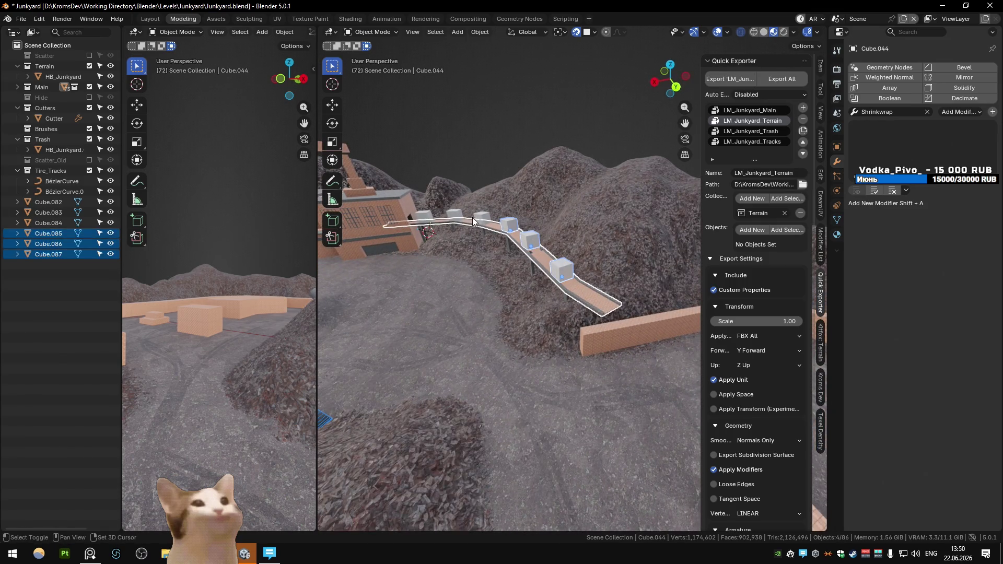
pyautogui.rightClick(483, 256)
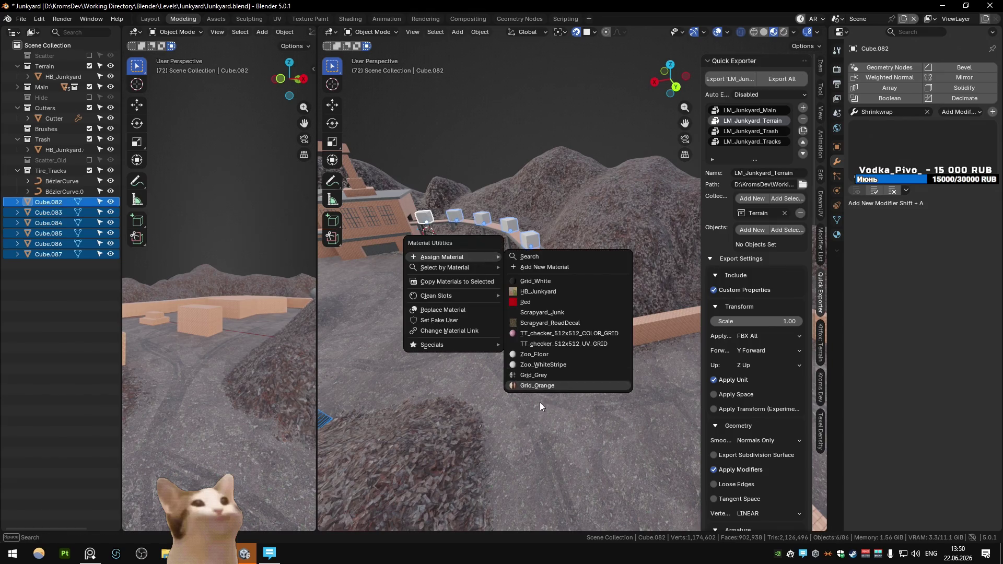
pyautogui.click(553, 271)
pyautogui.click(556, 248)
pyautogui.click(560, 270)
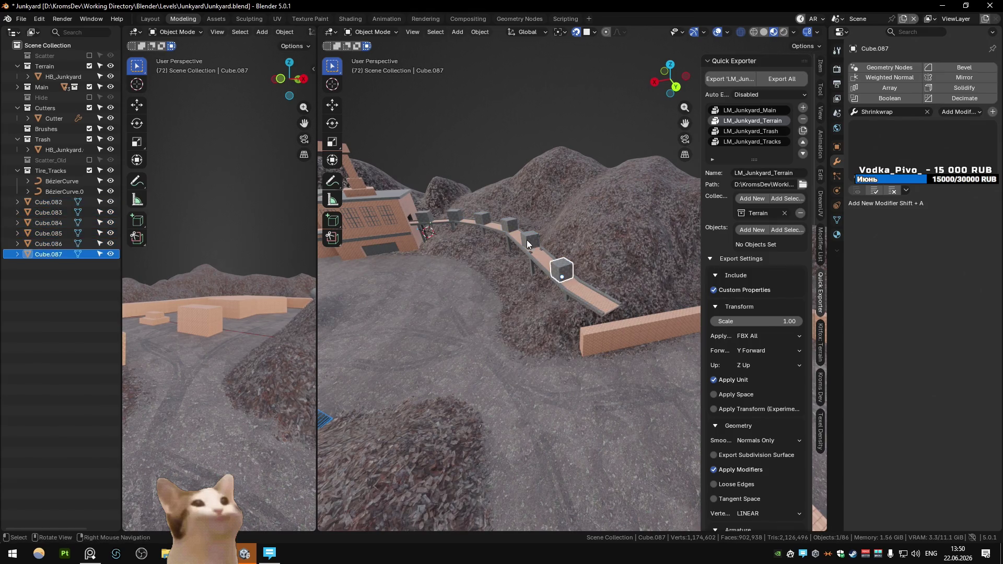
pyautogui.keyDown('shift'); pyautogui.click(530, 240); pyautogui.keyUp('shift')
pyautogui.keyDown('shift'); pyautogui.click(509, 225); pyautogui.keyUp('shift')
pyautogui.click(455, 218)
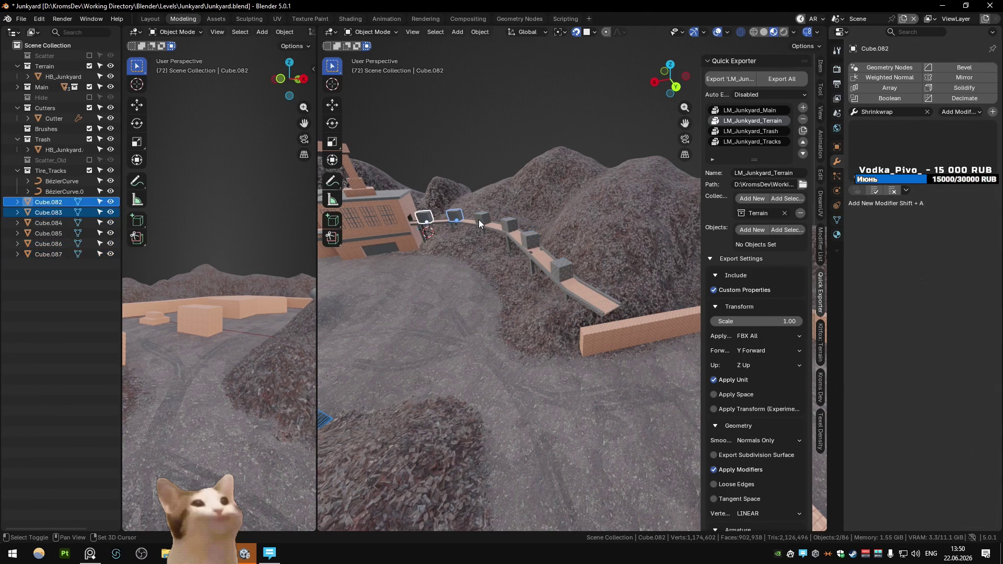
pyautogui.hotkey('shift', 'q')
pyautogui.moveTo(559, 270)
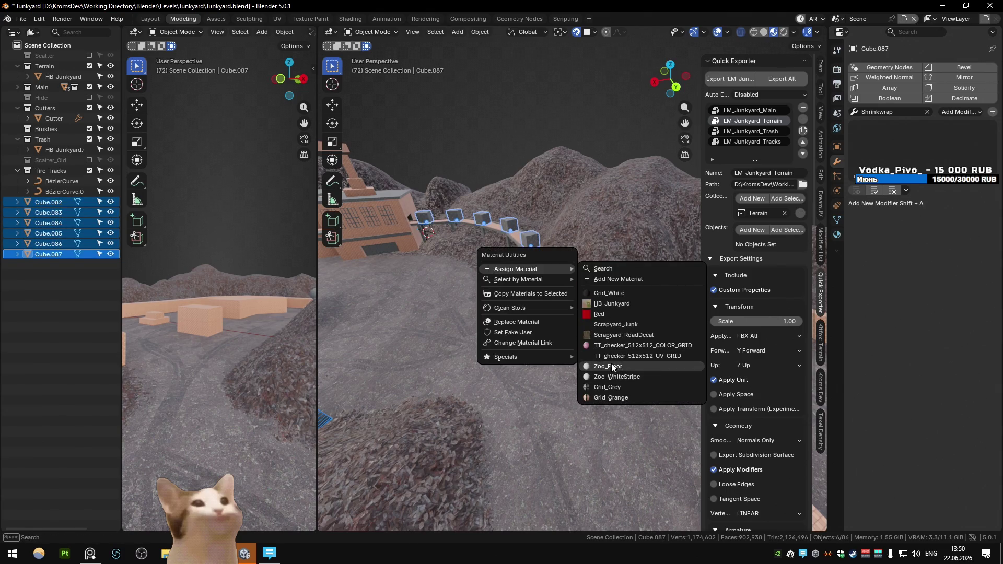
pyautogui.click(607, 325)
# Unwrap the crates' UVs in Edit Mode with conformal unwrapping
pyautogui.press('Tab')
pyautogui.press('u')
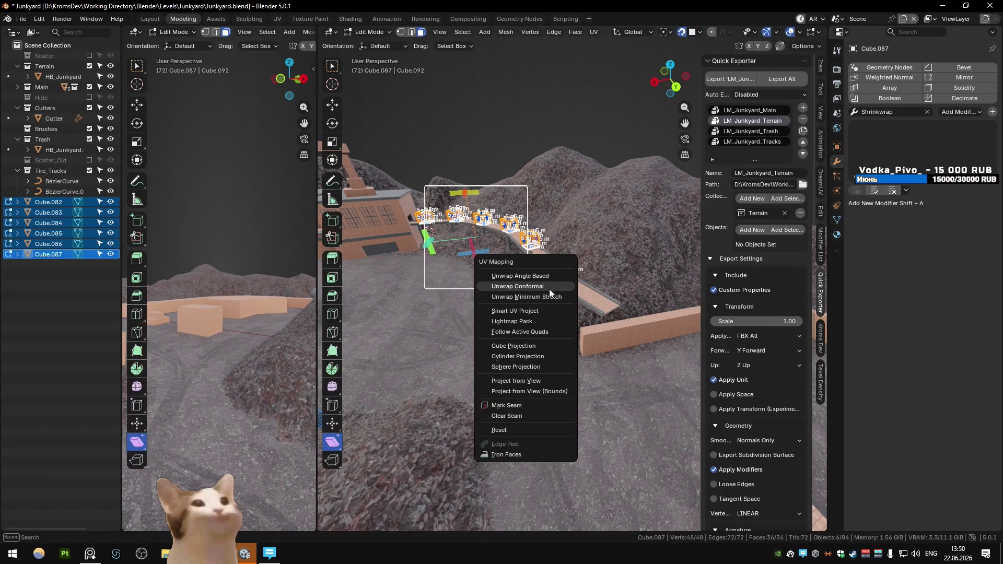
pyautogui.click(549, 289)
pyautogui.press('Tab')
pyautogui.scroll(5, 551, 291)
pyautogui.scroll(3, 540, 280)
pyautogui.press('Tab')
pyautogui.press('Tab')
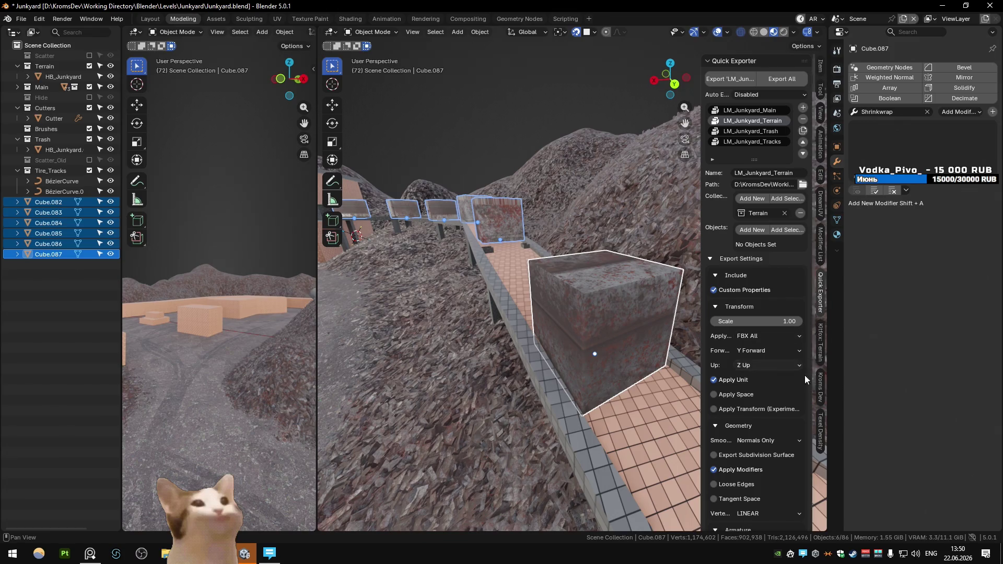
# Raise the crates' texel density to 0.455 px/cm by halving, then doubling it repeatedly
pyautogui.click(821, 427)
pyautogui.click(740, 372)
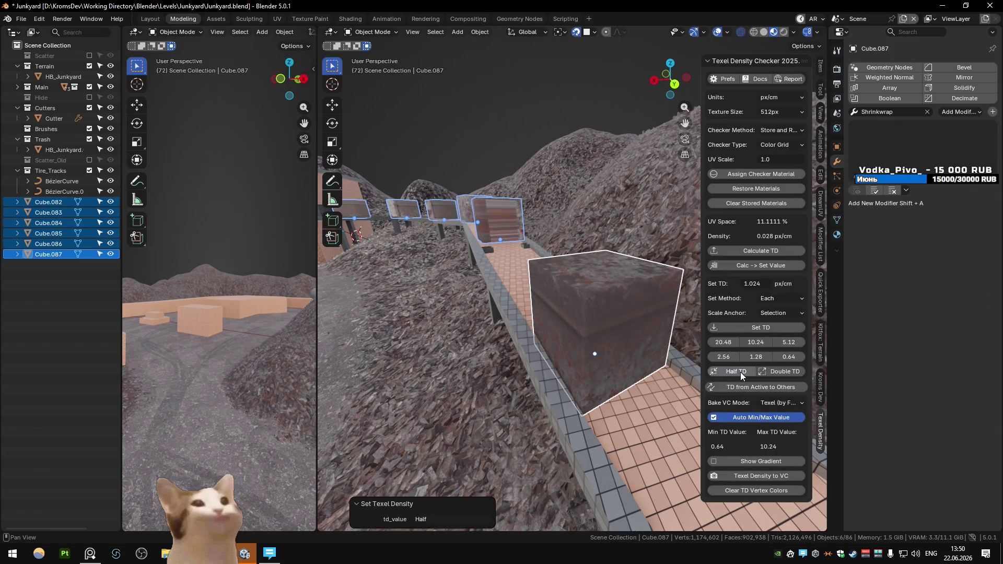
pyautogui.click(782, 371)
pyautogui.click(782, 371)
pyautogui.click(782, 371)
pyautogui.click(782, 371)
# Assign the HB_Junkyard material to all the walkway crates
pyautogui.hotkey('shift', 'q')
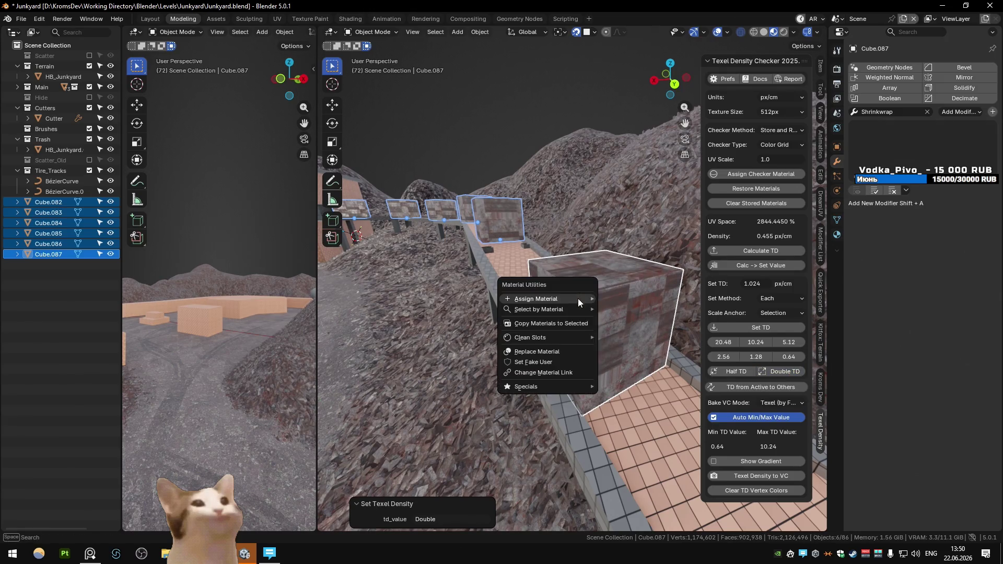
pyautogui.moveTo(578, 298)
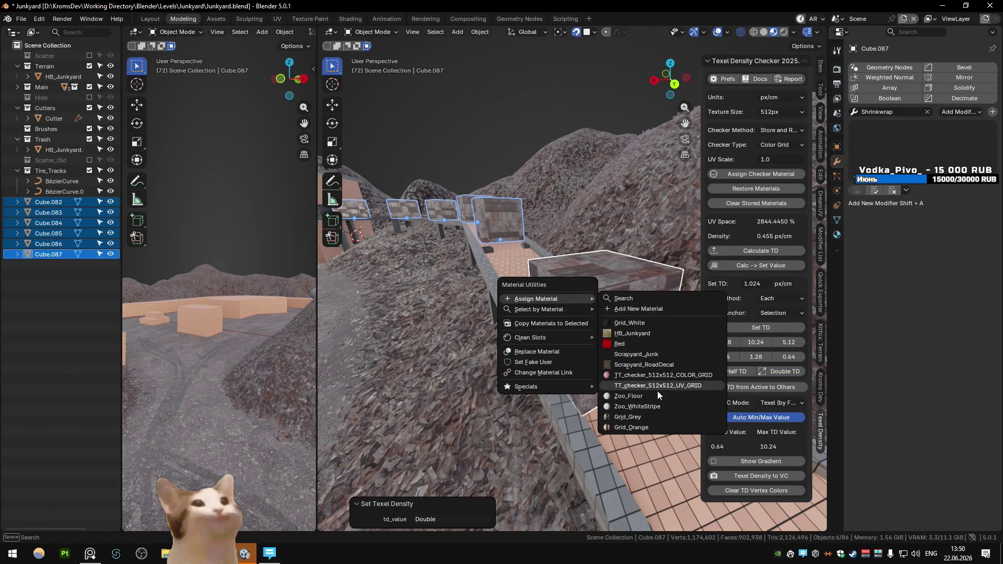
pyautogui.click(647, 334)
pyautogui.moveTo(575, 319)
pyautogui.mouseDown(button='middle')
pyautogui.moveTo(591, 284)
pyautogui.moveTo(603, 299)
pyautogui.moveTo(462, 277)
pyautogui.moveTo(619, 326)
pyautogui.mouseUp(button='middle')
pyautogui.scroll(-4, 603, 299)
# Tilt one crate slightly around the Y axis, then deselect it
pyautogui.click(589, 284)
pyautogui.moveTo(589, 287); pyautogui.dragTo(674, 269, button='middle')
pyautogui.press('r')
pyautogui.press('y')
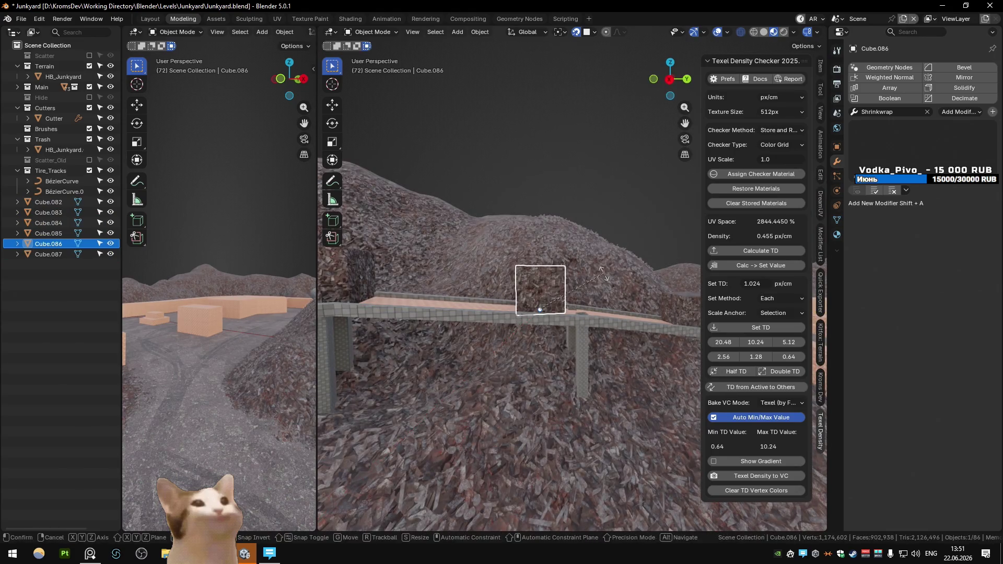
pyautogui.click(609, 282)
pyautogui.moveTo(608, 282); pyautogui.dragTo(532, 270, button='middle')
pyautogui.click(508, 306)
pyautogui.moveTo(508, 306)
pyautogui.mouseDown(button='middle')
pyautogui.moveTo(415, 311)
pyautogui.moveTo(462, 272)
pyautogui.moveTo(453, 240)
pyautogui.moveTo(484, 313)
pyautogui.moveTo(577, 130)
pyautogui.moveTo(521, 163)
pyautogui.moveTo(546, 341)
pyautogui.mouseUp(button='middle')
pyautogui.click(578, 130)
pyautogui.scroll(-5, 547, 342)
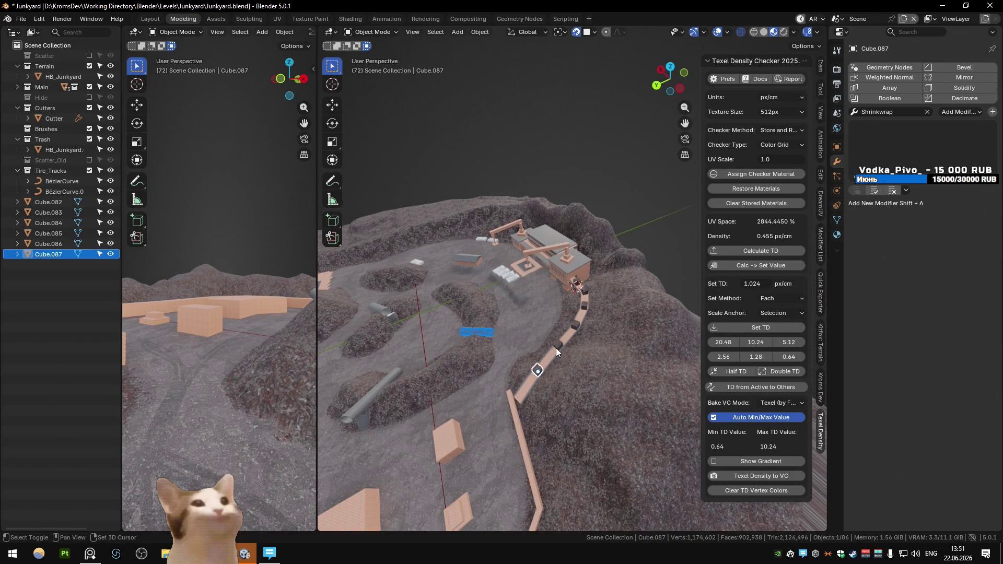
# Select four walkway crates and show their transform values
pyautogui.keyDown('shift'); pyautogui.click(557, 345); pyautogui.keyUp('shift')
pyautogui.keyDown('shift'); pyautogui.click(575, 326); pyautogui.keyUp('shift')
pyautogui.keyDown('shift'); pyautogui.click(584, 306); pyautogui.keyUp('shift')
pyautogui.keyDown('shift'); pyautogui.click(576, 286); pyautogui.keyUp('shift')
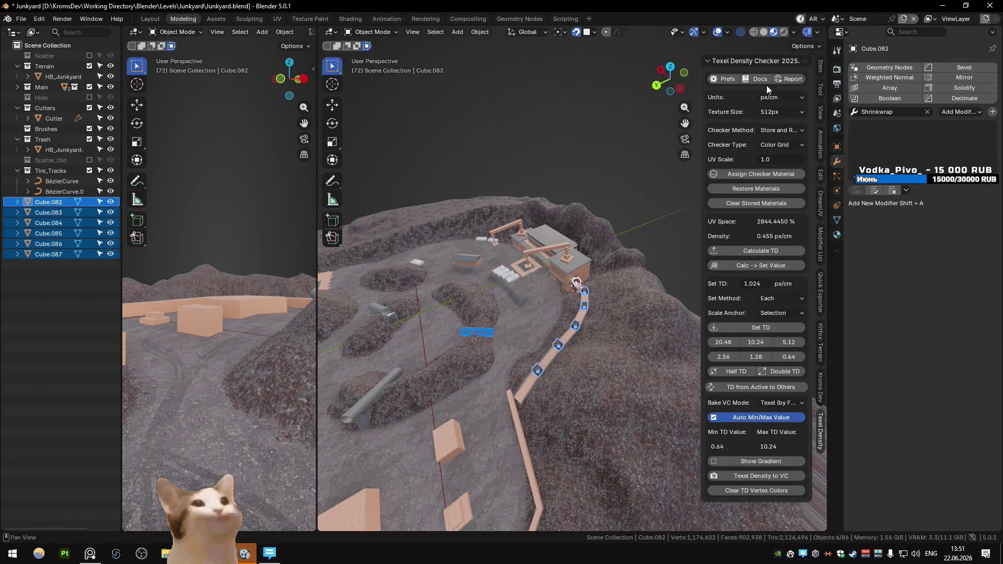
pyautogui.click(821, 64)
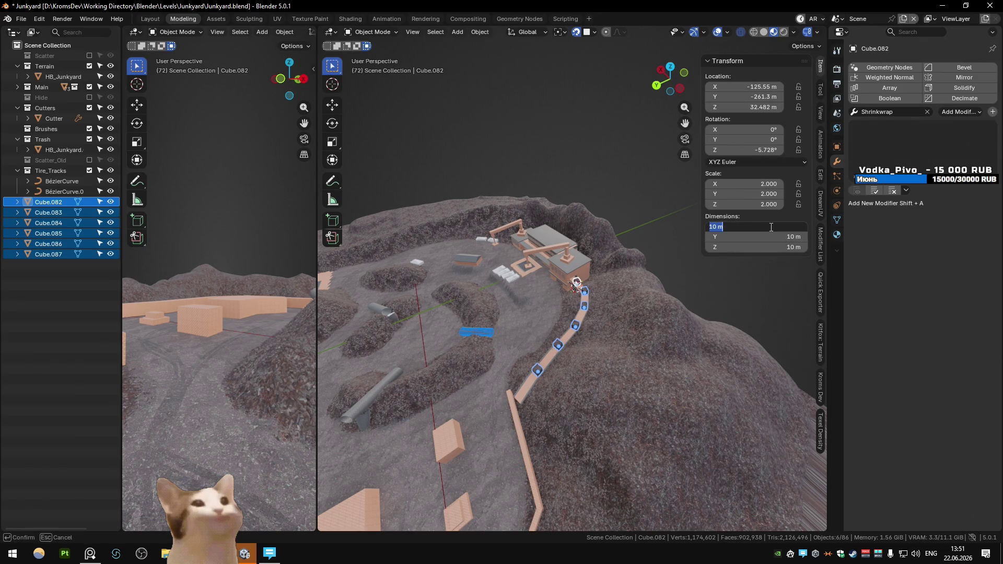
pyautogui.press('Return')
pyautogui.moveTo(769, 226); pyautogui.dragTo(769, 227)
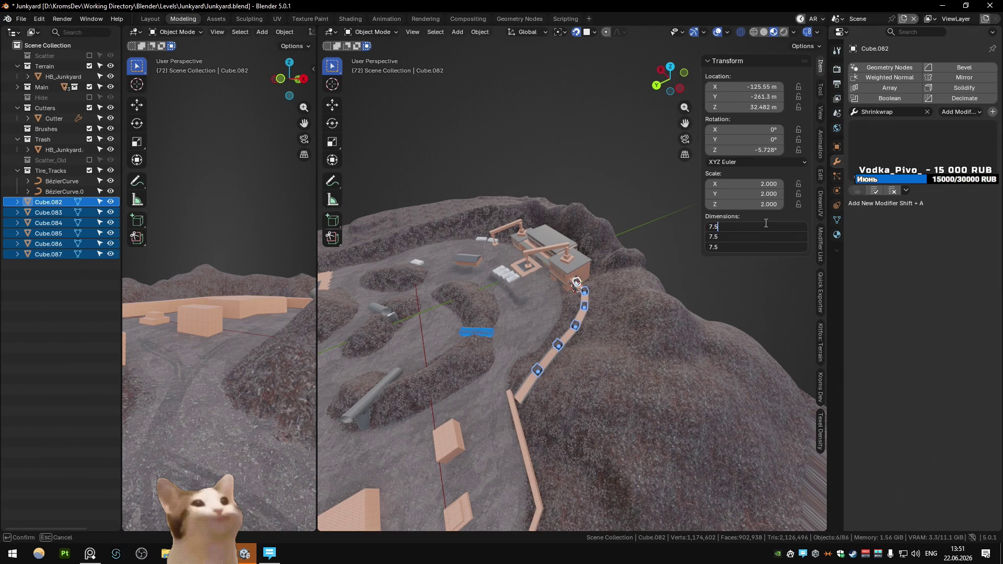
pyautogui.scroll(4, 599, 283)
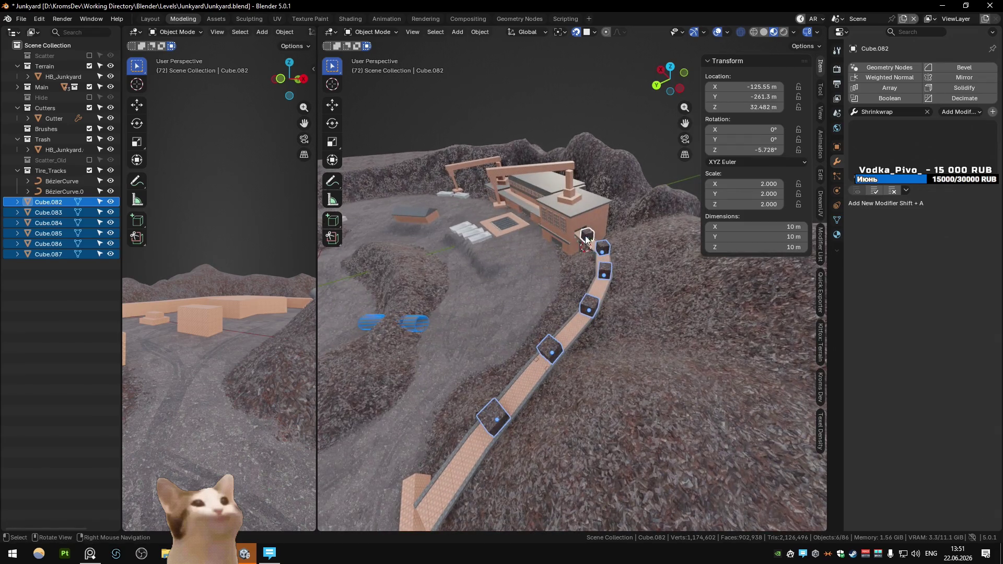
# Adjust the crate selection and try a size of 7, cancelling the change
pyautogui.click(586, 239)
pyautogui.keyDown('shift'); pyautogui.click(601, 245); pyautogui.keyUp('shift')
pyautogui.keyDown('shift'); pyautogui.click(603, 274); pyautogui.keyUp('shift')
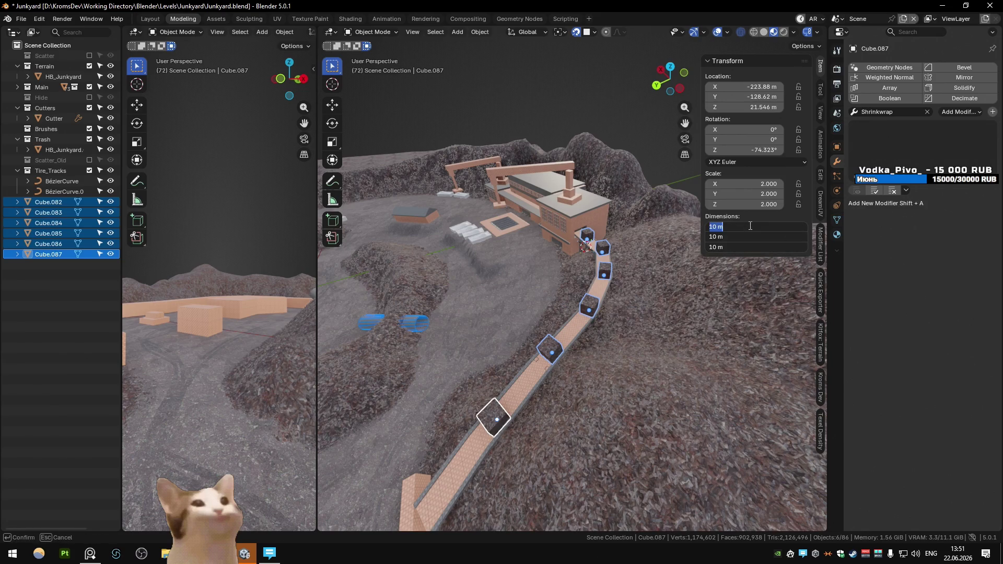
pyautogui.write('0.7')
pyautogui.press('Return')
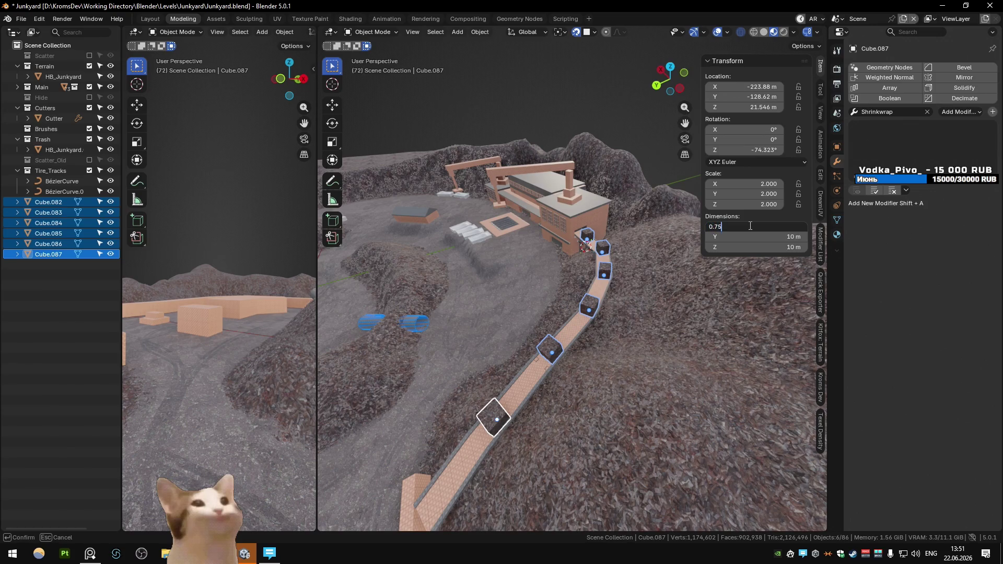
# Apply the scale on the last crate, Cube.087
pyautogui.click(491, 414)
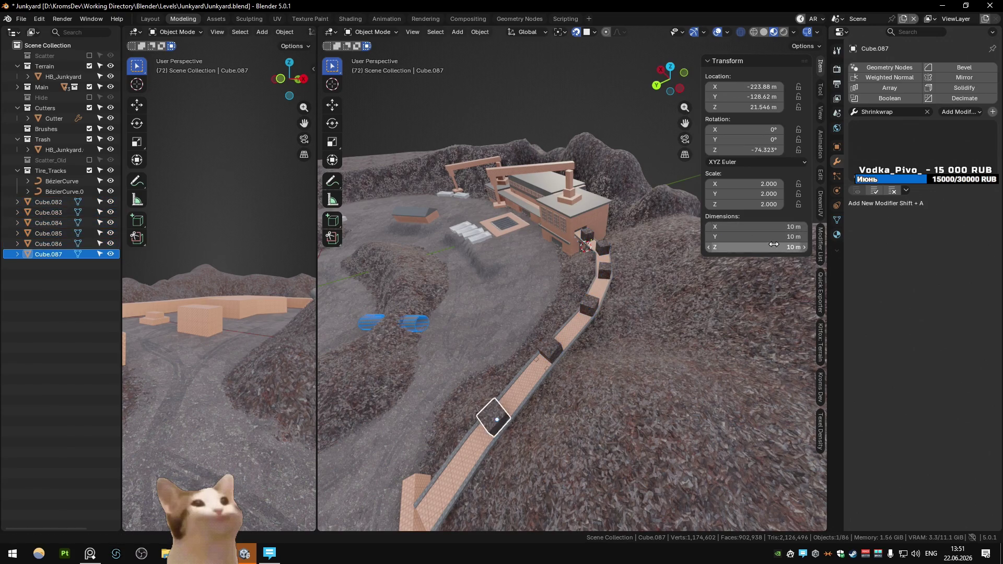
pyautogui.hotkey('ctrl', 'a')
pyautogui.click(576, 284)
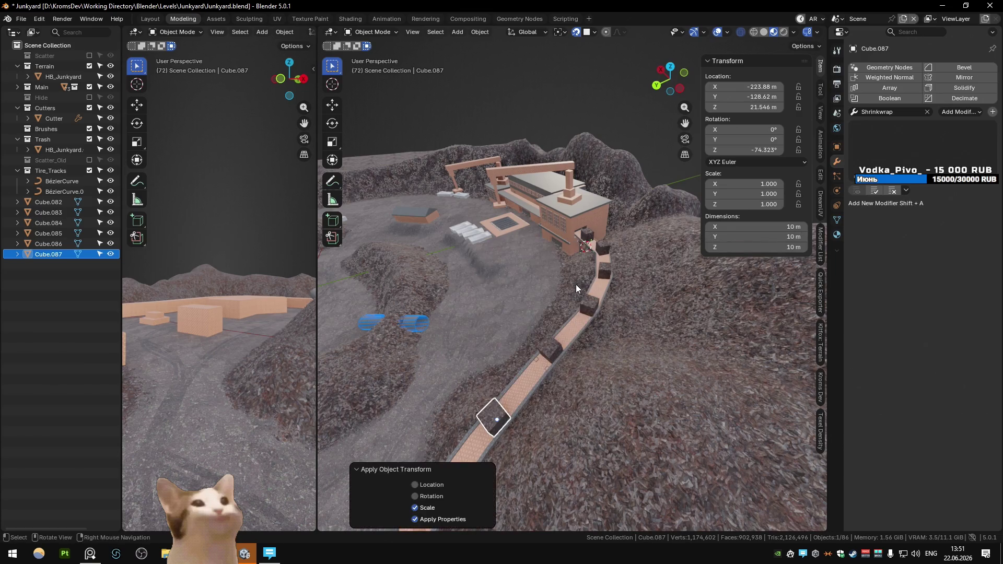
# Link all crates to the last crate's mesh with Link Object Data
pyautogui.click(548, 349)
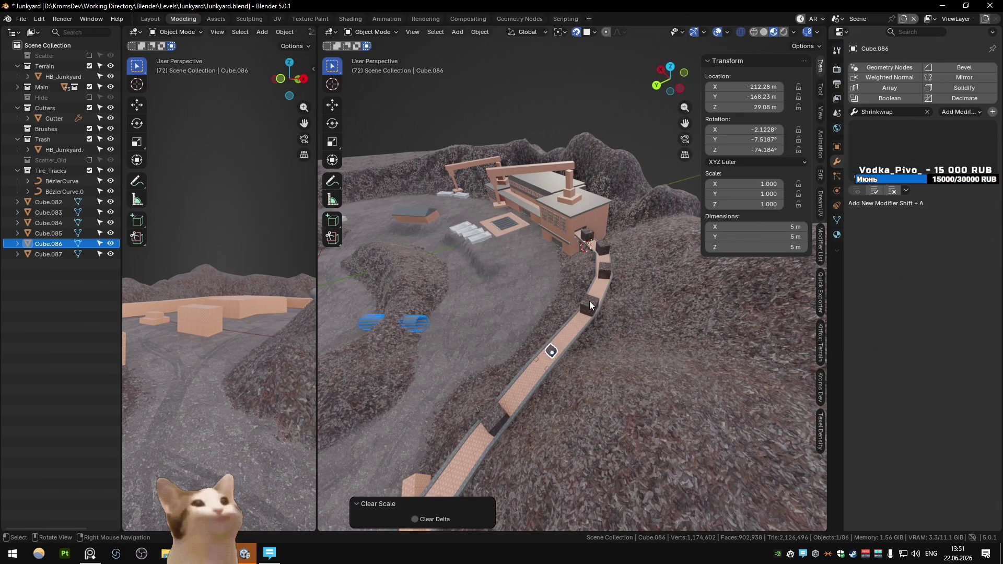
pyautogui.click(589, 305)
pyautogui.click(550, 349)
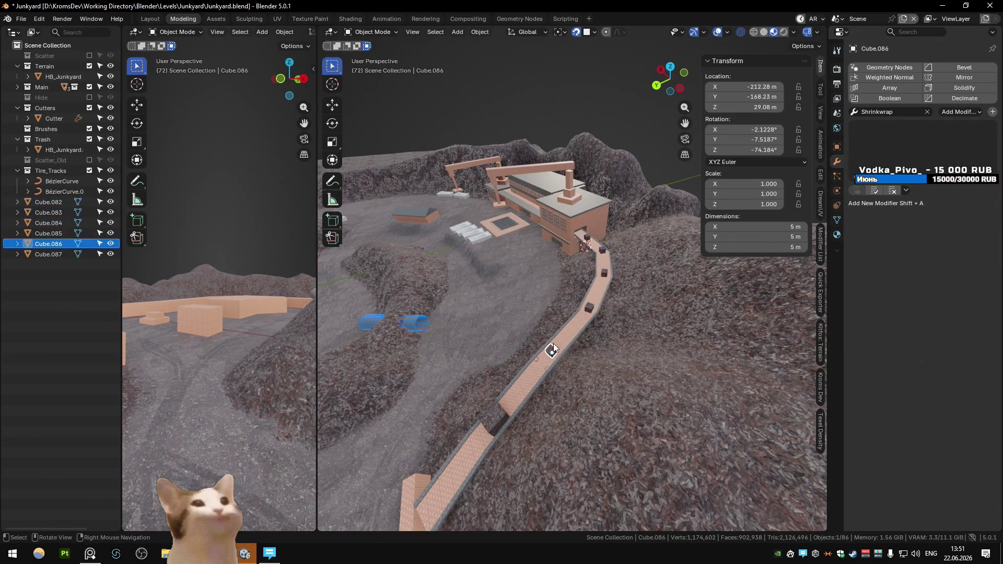
pyautogui.keyDown('shift'); pyautogui.click(588, 308); pyautogui.keyUp('shift')
pyautogui.keyDown('shift'); pyautogui.click(604, 274); pyautogui.keyUp('shift')
pyautogui.keyDown('shift'); pyautogui.click(602, 250); pyautogui.keyUp('shift')
pyautogui.keyDown('shift'); pyautogui.click(586, 238); pyautogui.keyUp('shift')
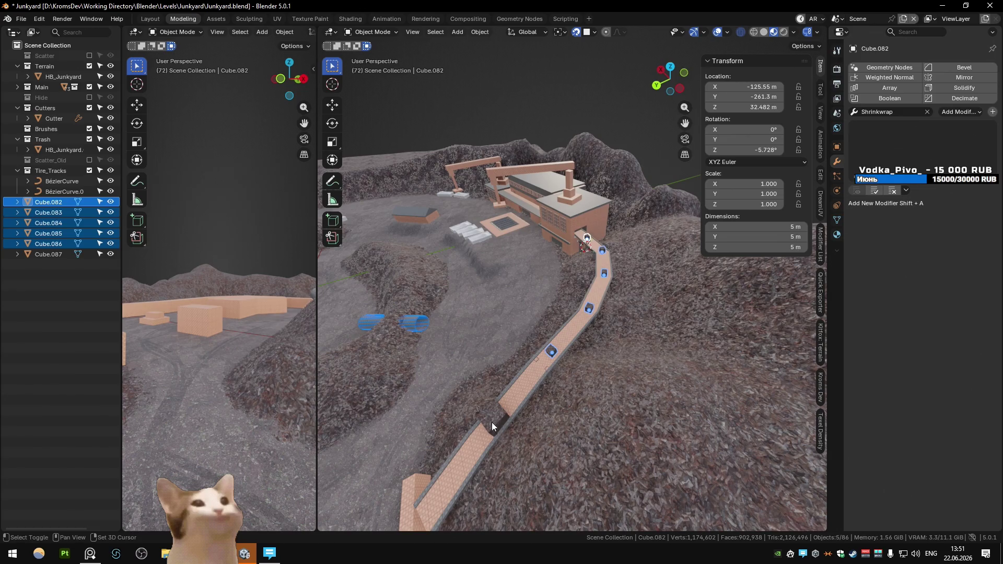
pyautogui.keyDown('shift'); pyautogui.click(491, 419); pyautogui.keyUp('shift')
pyautogui.hotkey('ctrl', 'l')
pyautogui.click(484, 385)
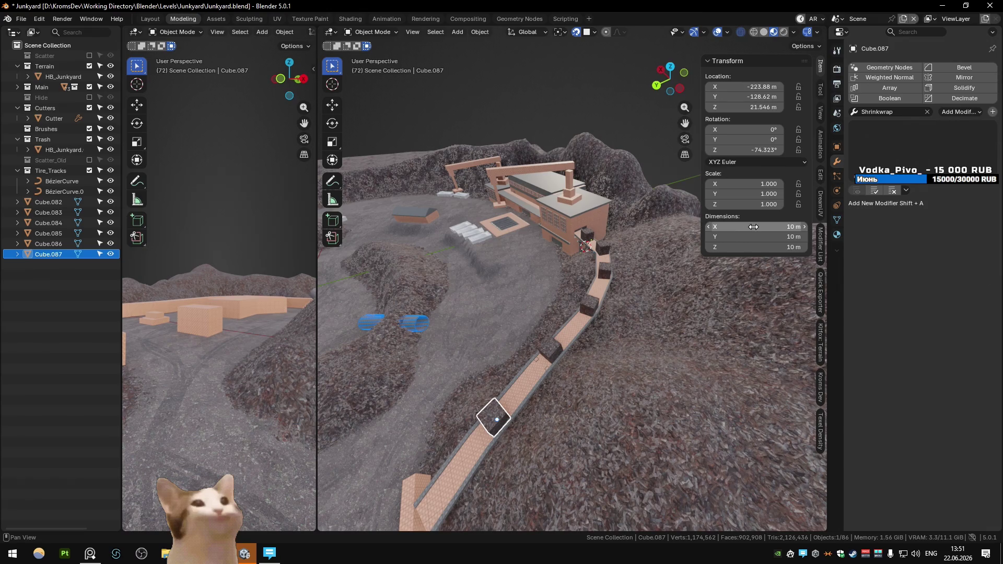
# Set the crate's dimensions to 7.5 m and apply the scale to the shared mesh
pyautogui.moveTo(752, 226); pyautogui.dragTo(752, 247)
pyautogui.write('7.5')
pyautogui.press('Return')
pyautogui.hotkey('ctrl', 'a')
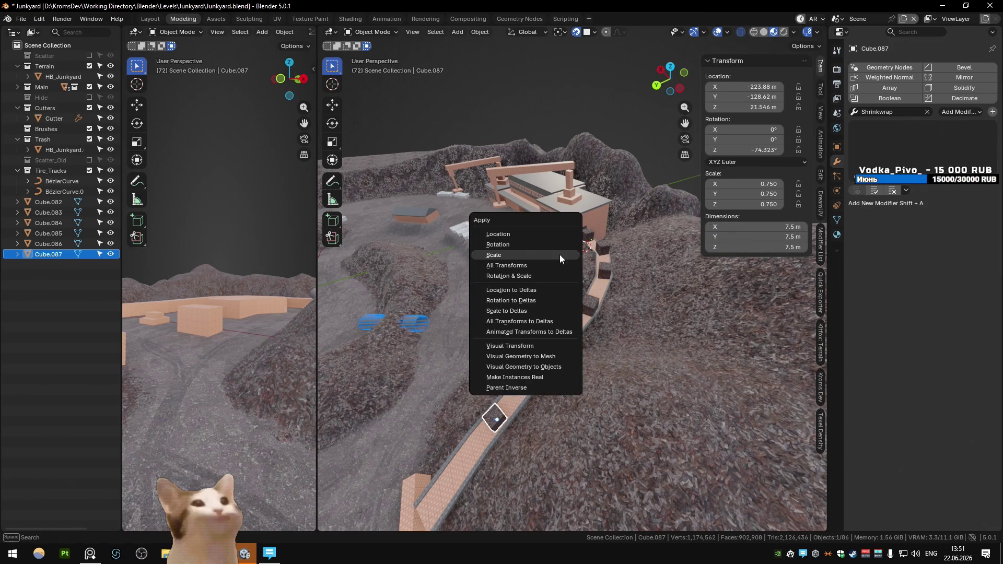
pyautogui.click(559, 255)
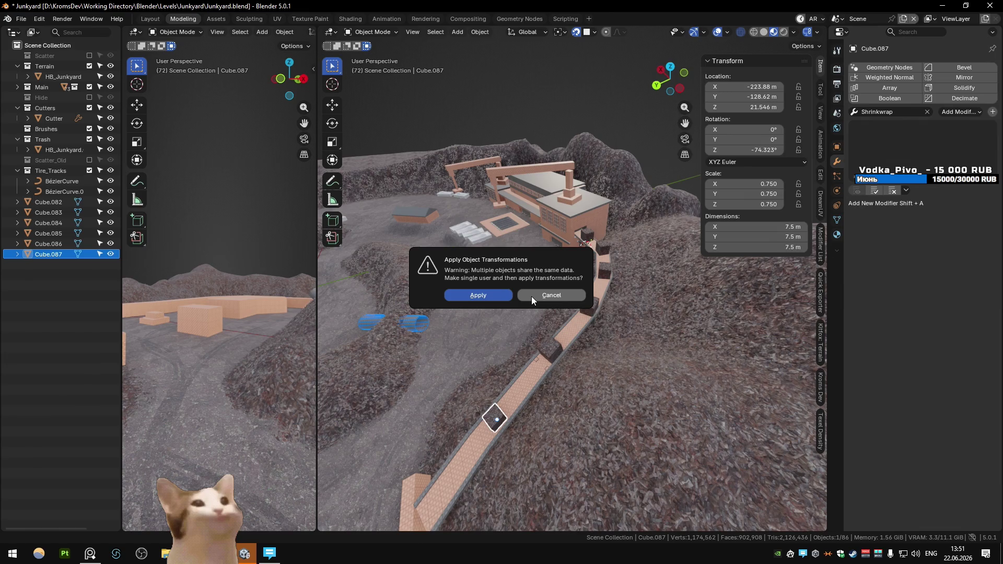
pyautogui.click(483, 295)
# Relink all six crates to the resized 7.5 m mesh, then deselect everything
pyautogui.click(550, 350)
pyautogui.keyDown('shift'); pyautogui.click(589, 306); pyautogui.keyUp('shift')
pyautogui.keyDown('shift'); pyautogui.click(602, 272); pyautogui.keyUp('shift')
pyautogui.keyDown('shift'); pyautogui.click(601, 248); pyautogui.keyUp('shift')
pyautogui.keyDown('shift'); pyautogui.click(590, 236); pyautogui.keyUp('shift')
pyautogui.keyDown('shift'); pyautogui.click(494, 418); pyautogui.keyUp('shift')
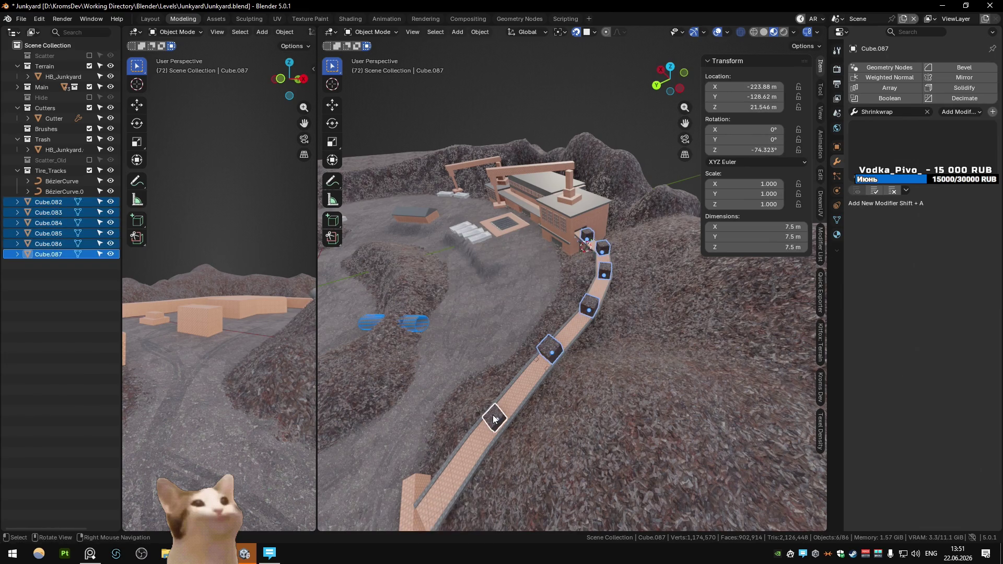
pyautogui.hotkey('ctrl', 'l')
pyautogui.click(488, 381)
pyautogui.hotkey('alt', 'a')
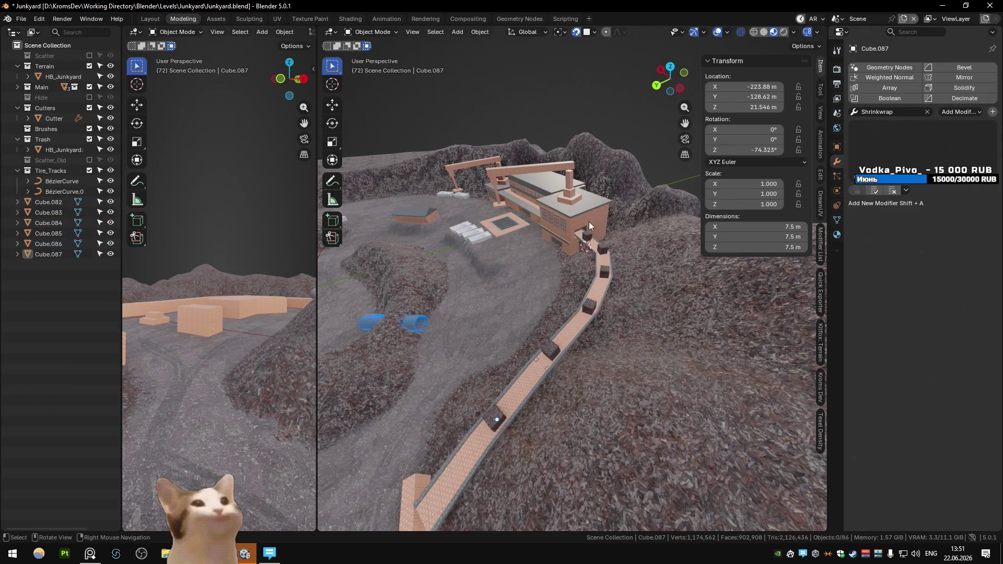